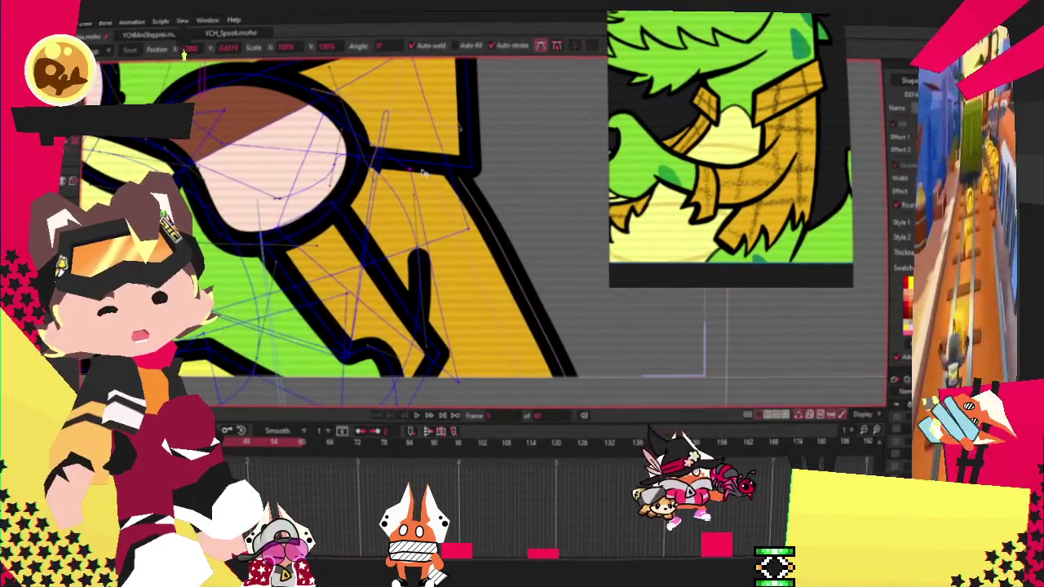
# - Preview the animation while switching between the bone, point and bind tools
pyautogui.click(416, 416)
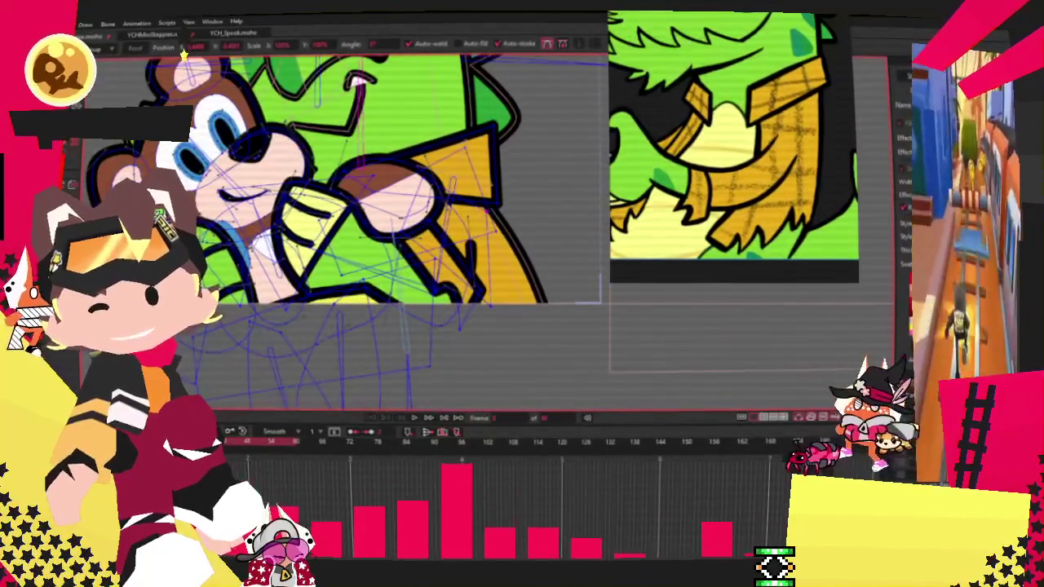
pyautogui.press('b')
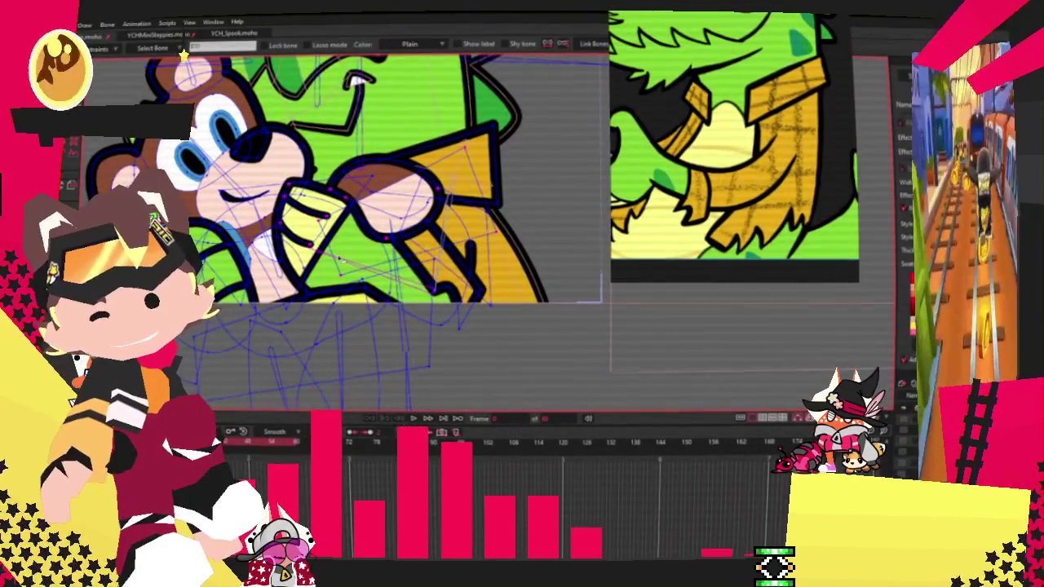
pyautogui.press('g')
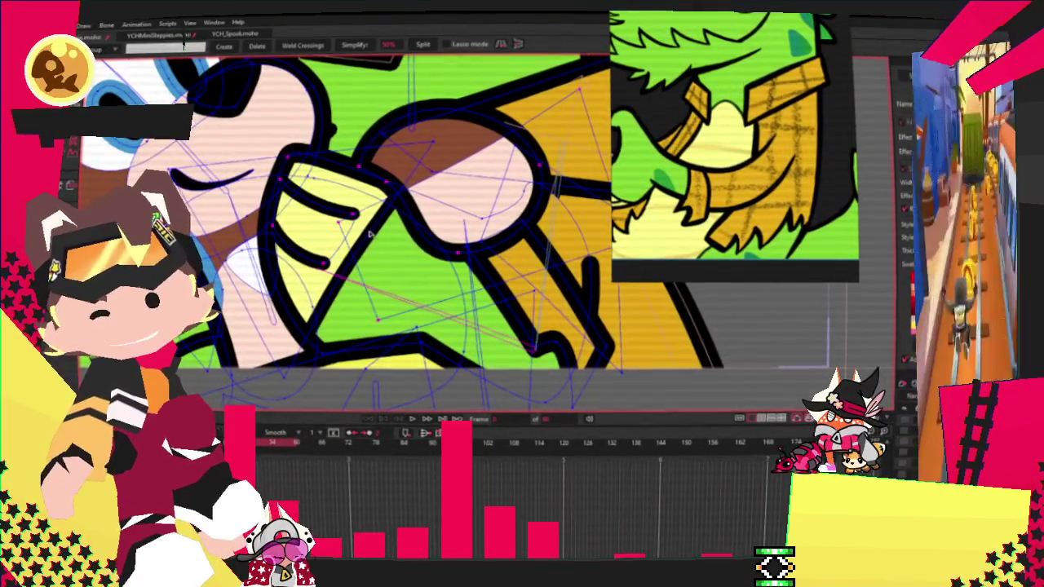
pyautogui.press('g')
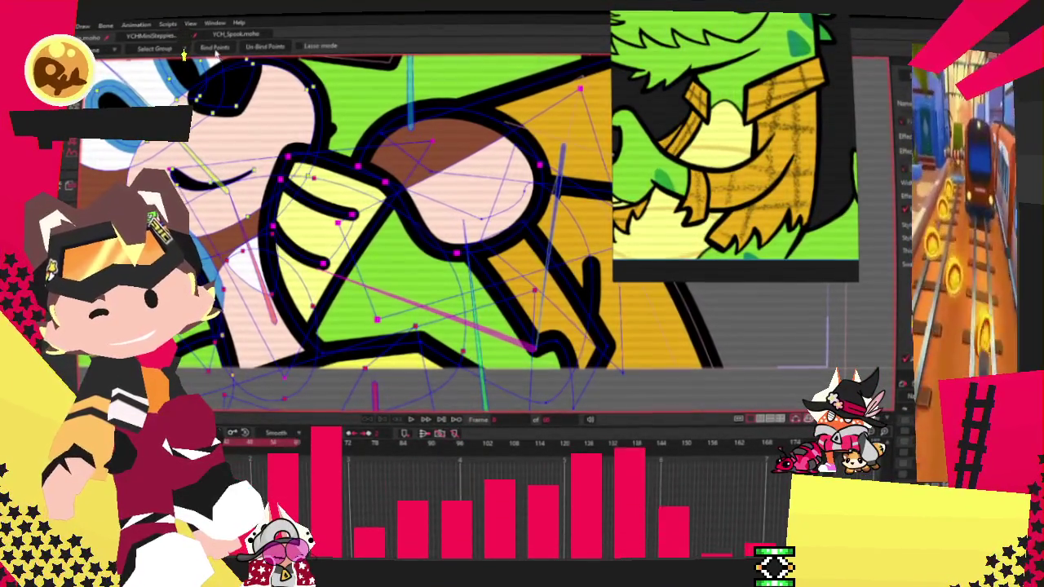
pyautogui.press('b')
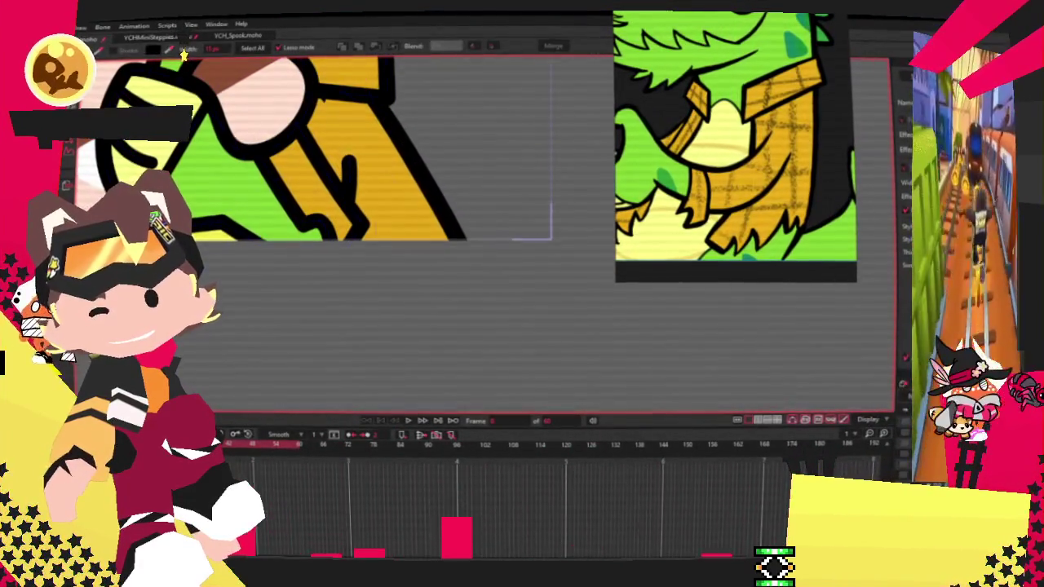
pyautogui.press('b')
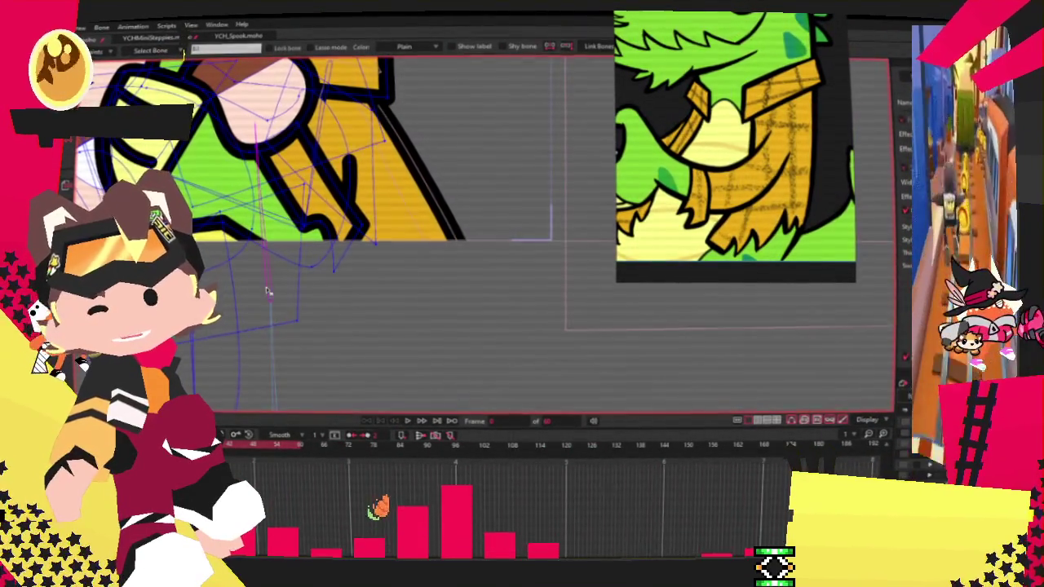
pyautogui.scroll(-2, 267, 291)
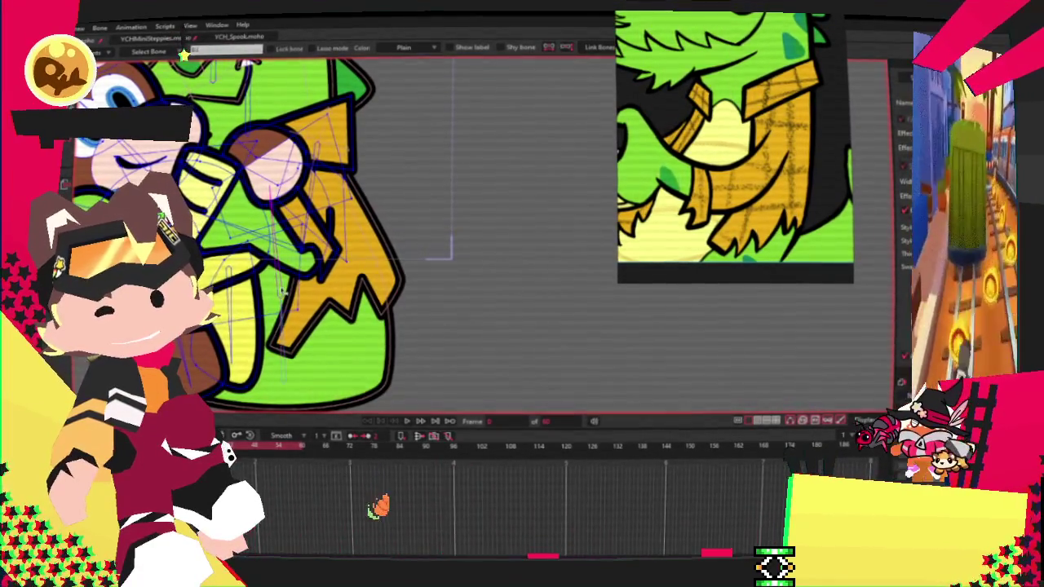
pyautogui.press('g')
pyautogui.scroll(2, 342, 311)
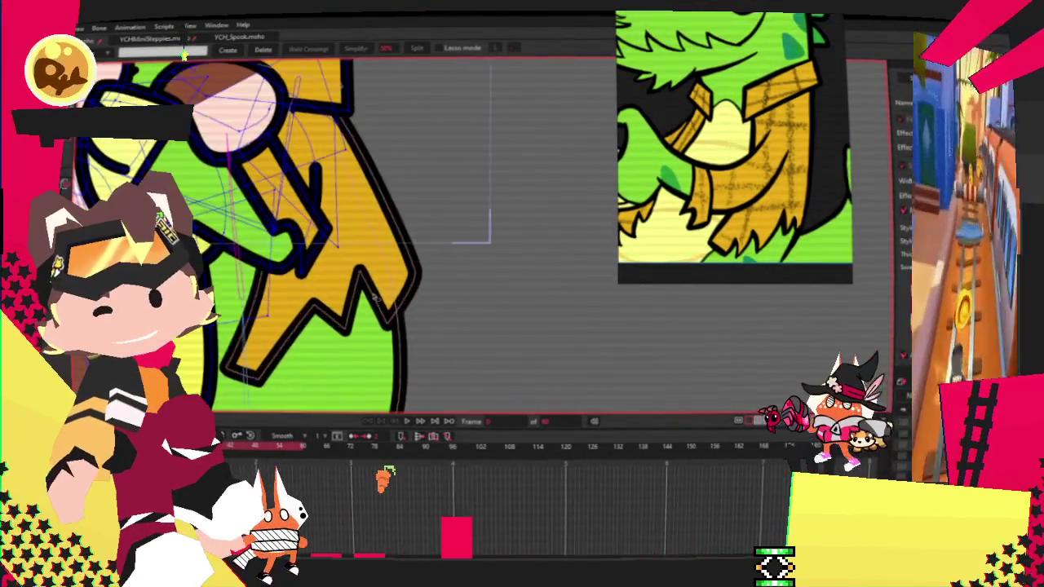
pyautogui.press('z')
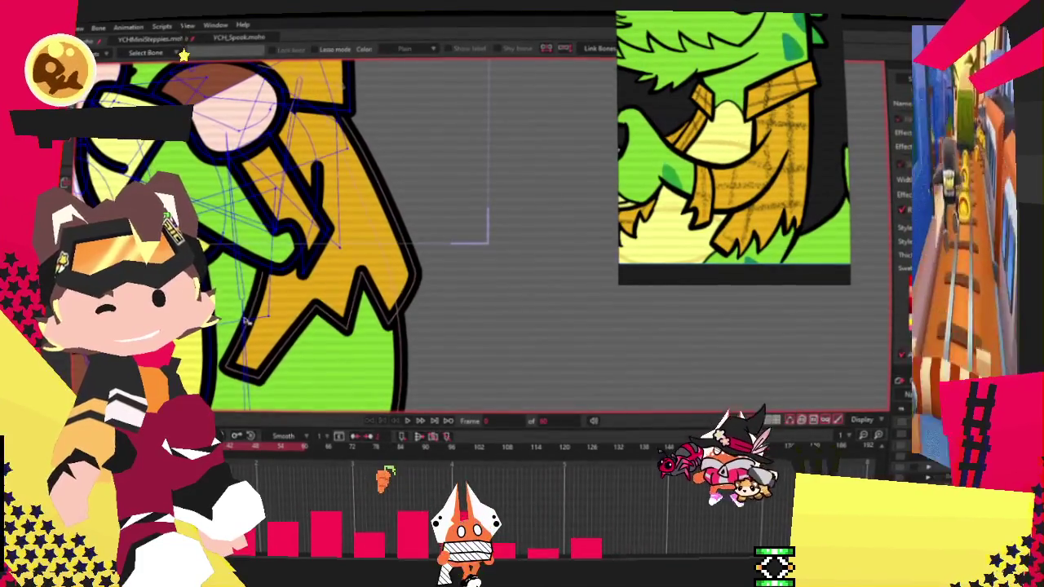
pyautogui.scroll(-2, 415, 274)
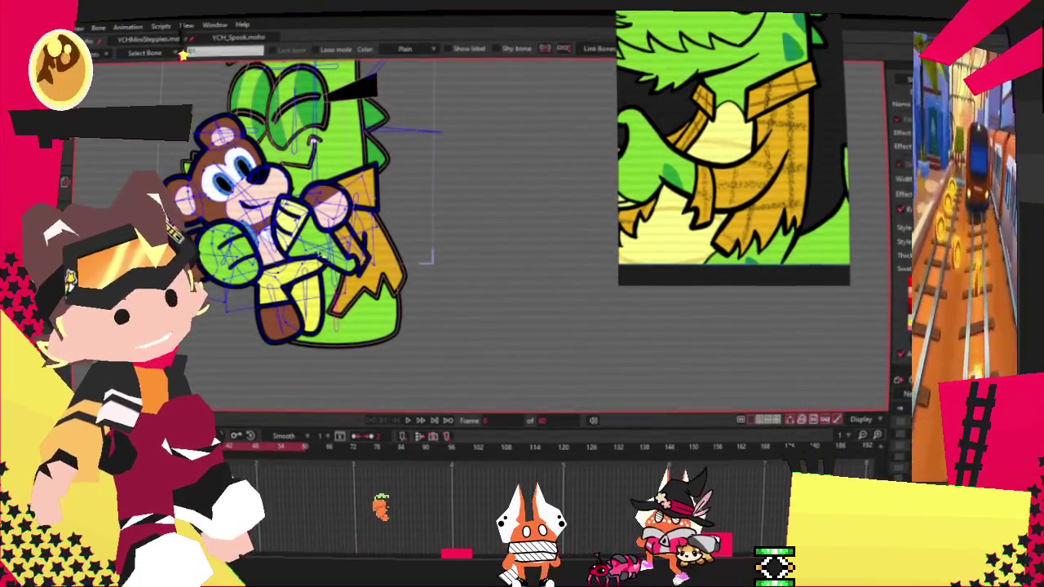
pyautogui.scroll(1, 383, 304)
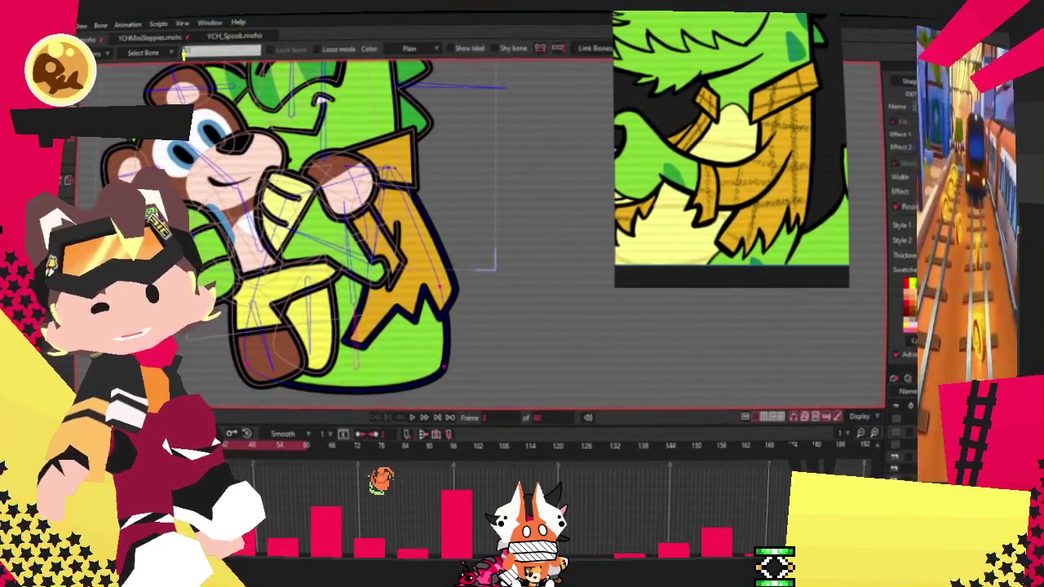
# - Select the jacket's right-edge points and drag them outward with Transform Points
pyautogui.press('g')
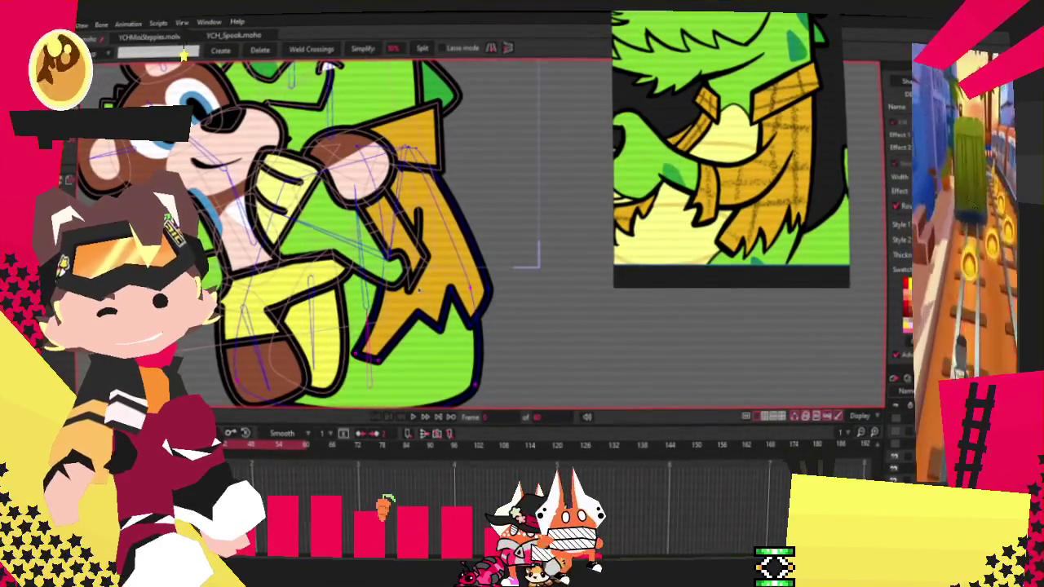
pyautogui.press('i')
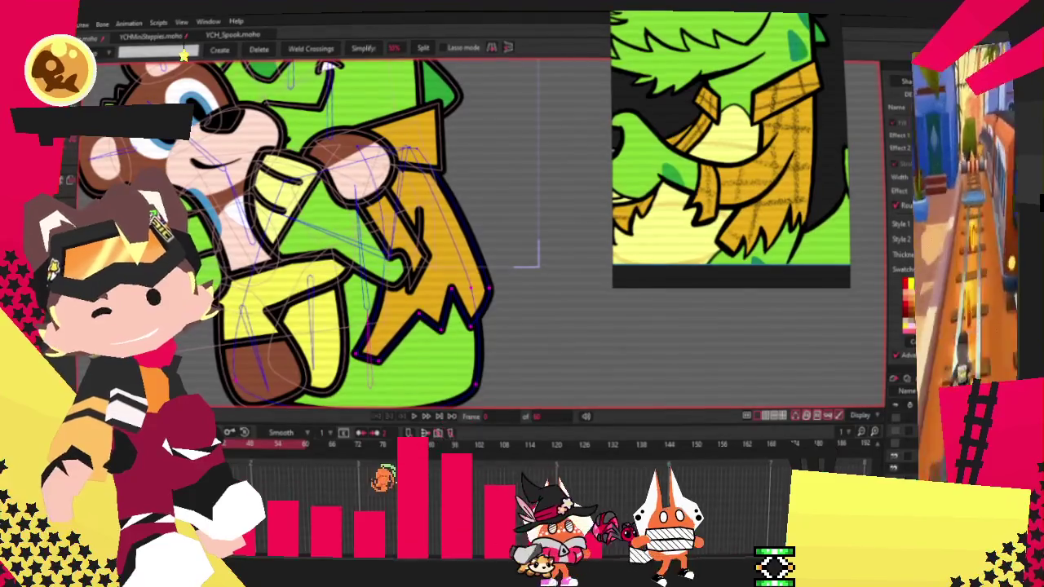
pyautogui.press('t')
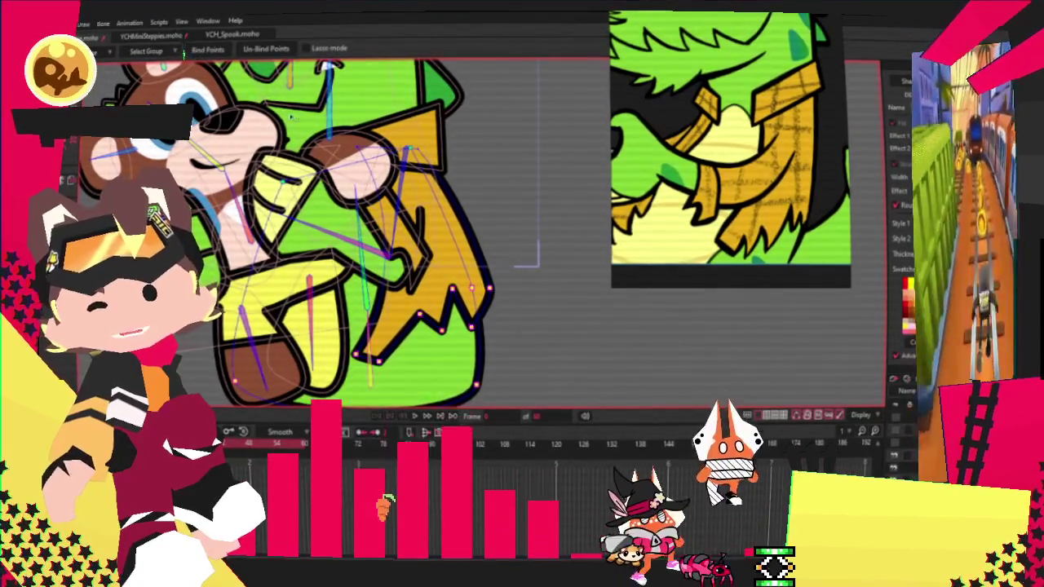
pyautogui.scroll(2, 410, 281)
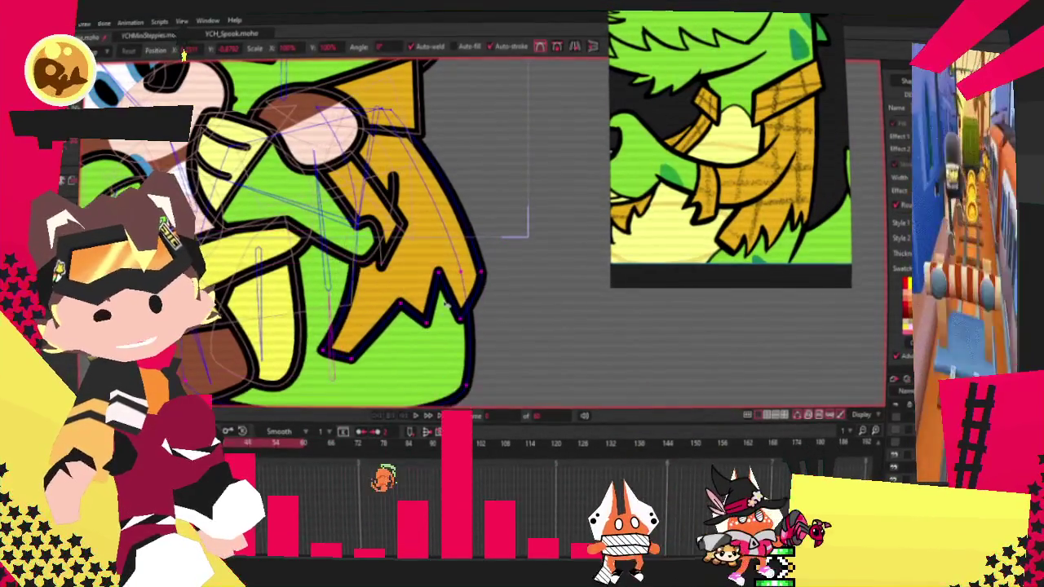
pyautogui.moveTo(477, 104); pyautogui.dragTo(397, 373)
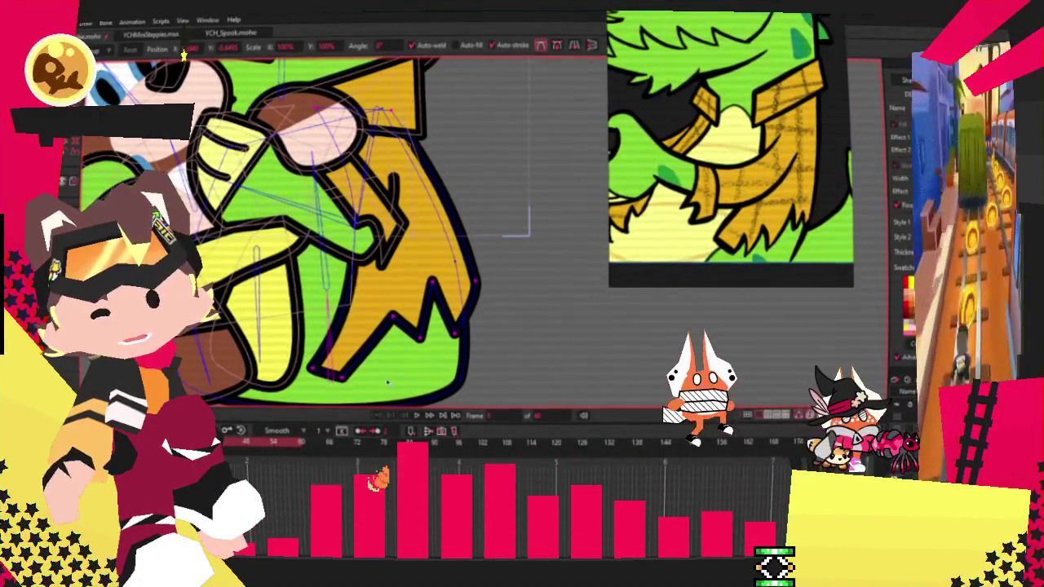
pyautogui.moveTo(479, 252); pyautogui.dragTo(487, 240)
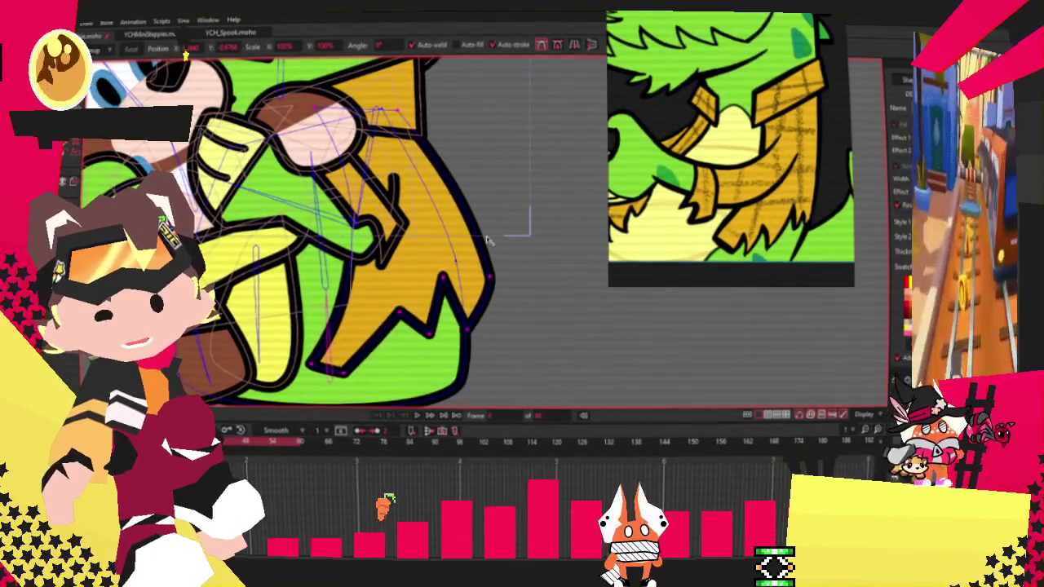
pyautogui.scroll(2, 463, 367)
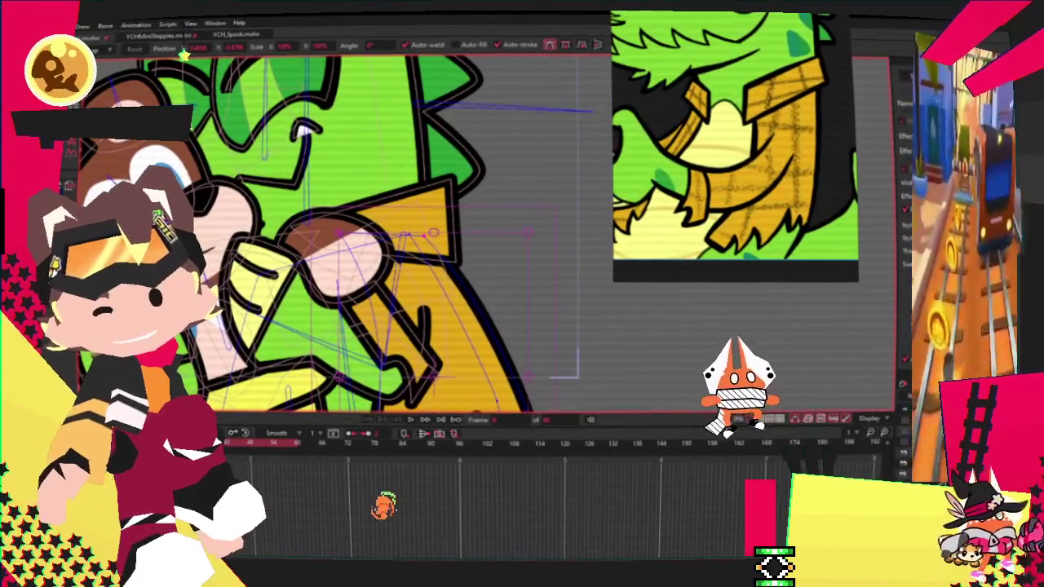
# - Play the animation to check the poses and step to another frame
pyautogui.press('g')
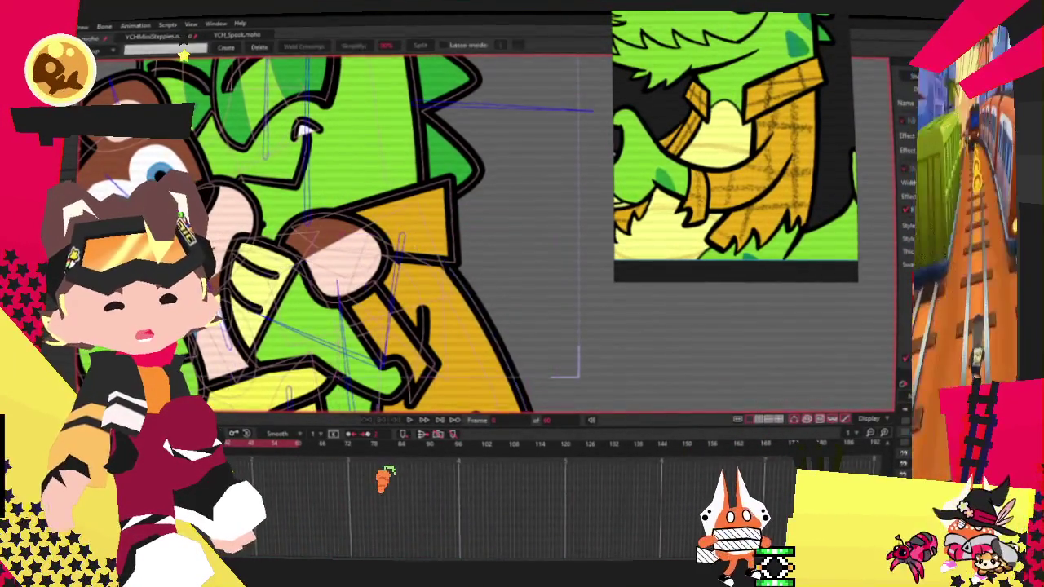
pyautogui.press('space')
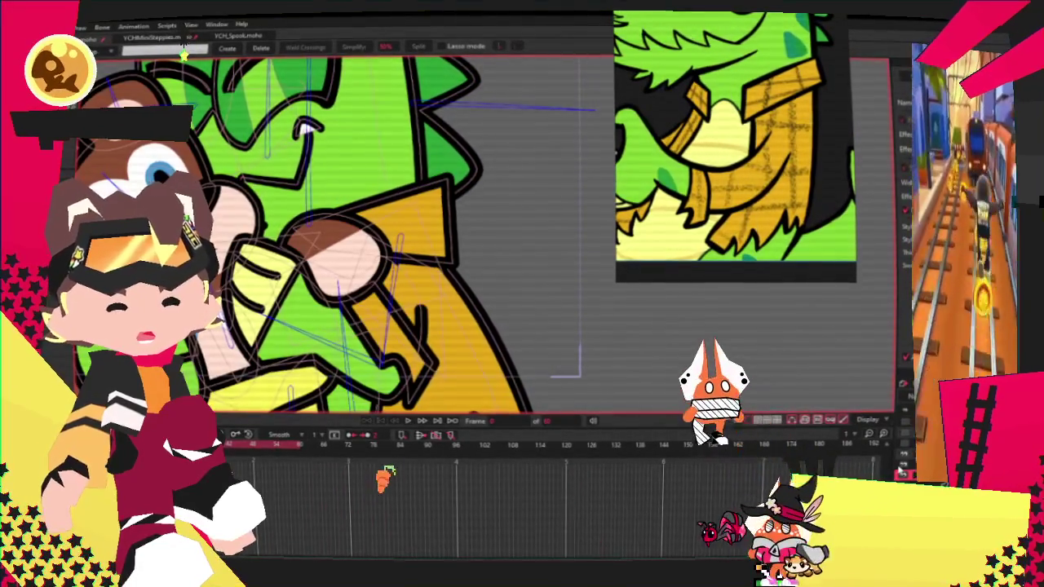
pyautogui.press('t')
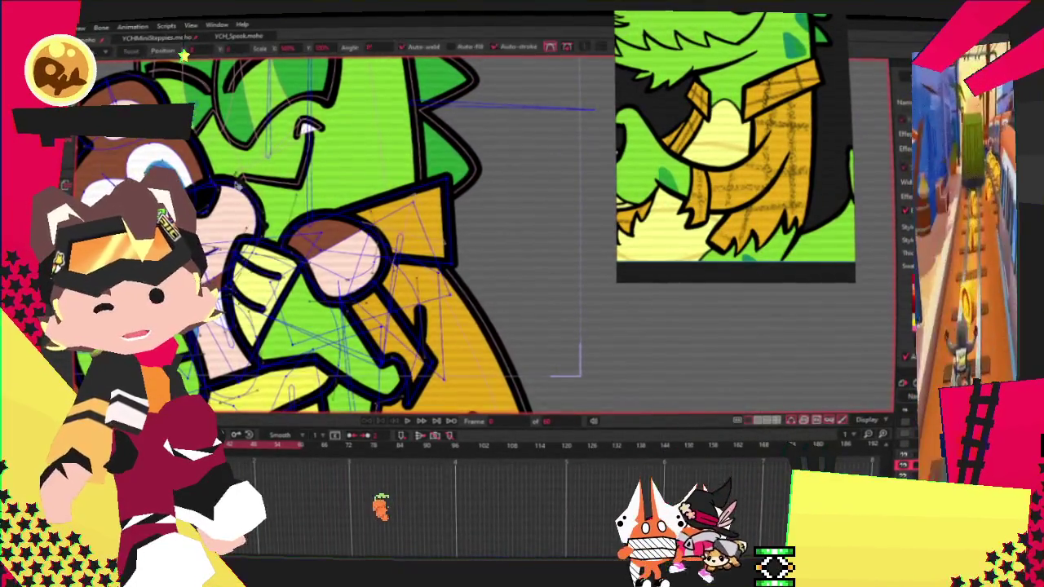
pyautogui.scroll(5, 185, 54)
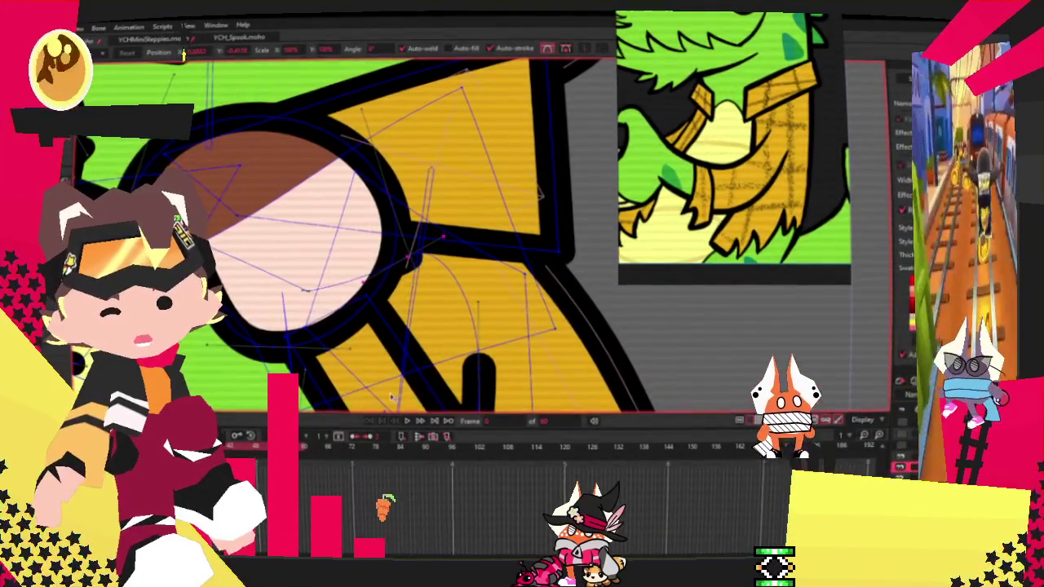
pyautogui.click(409, 422)
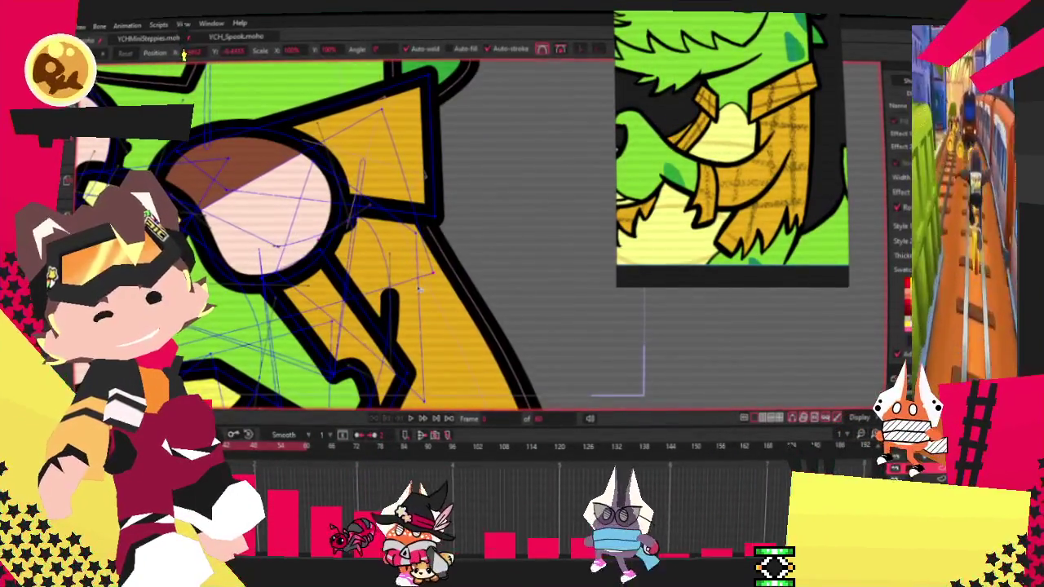
# - Drag a jacket curve point near the hand downward to refine the outline
pyautogui.press('t')
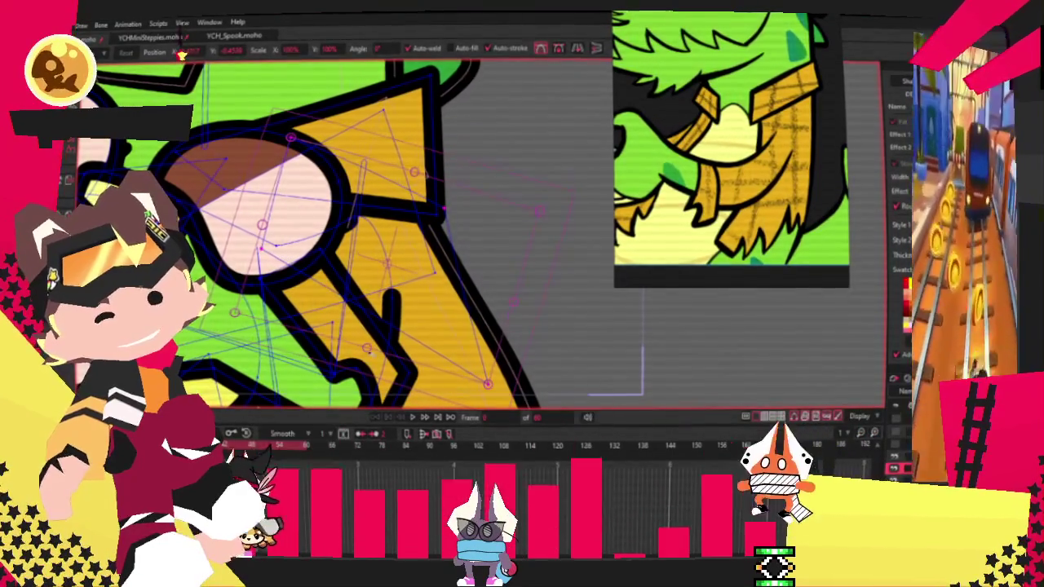
pyautogui.scroll(2, 314, 198)
pyautogui.scroll(2, 314, 198)
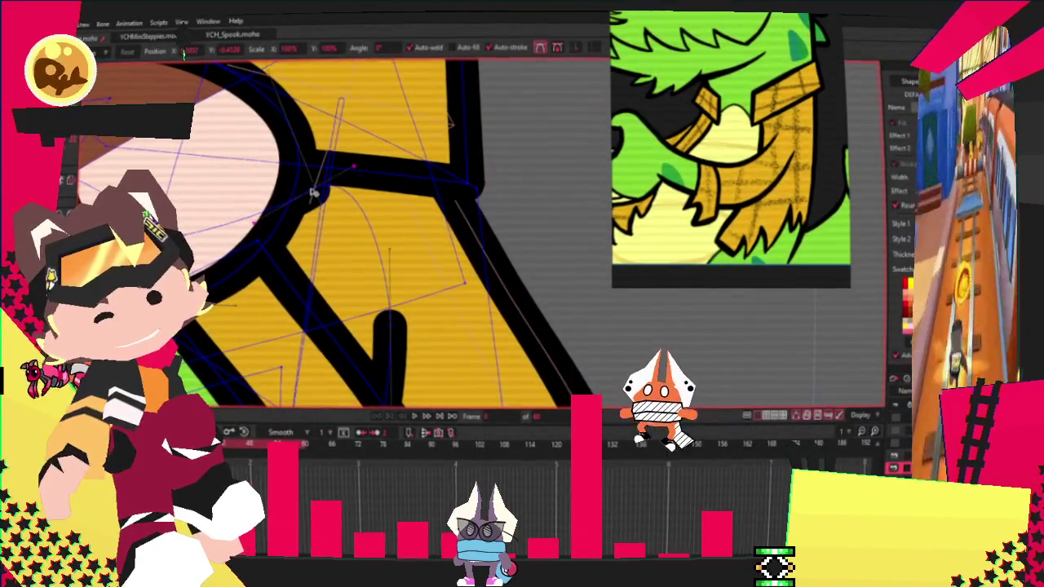
pyautogui.moveTo(385, 279); pyautogui.dragTo(405, 351)
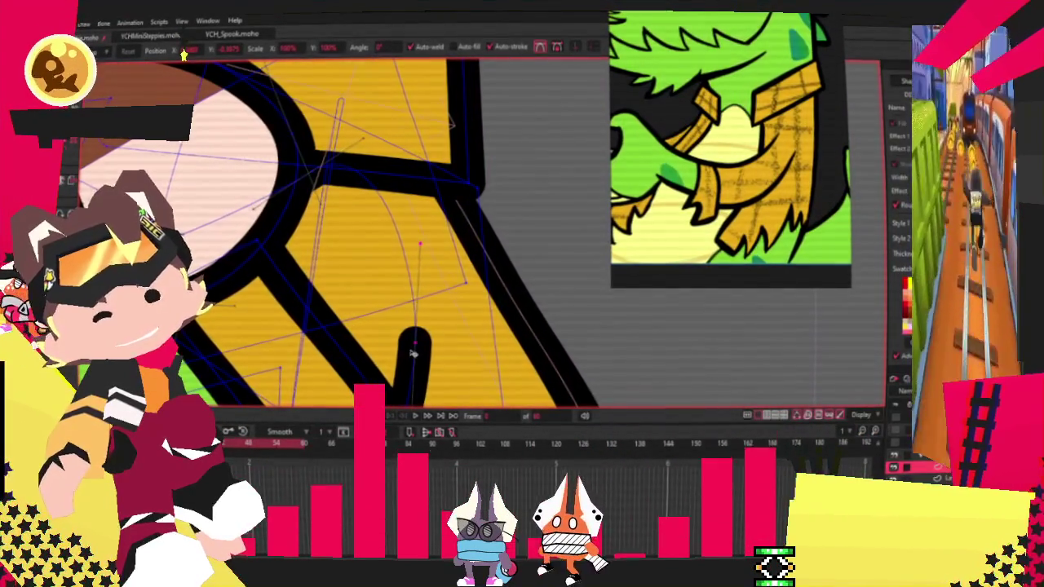
pyautogui.scroll(-2, 414, 352)
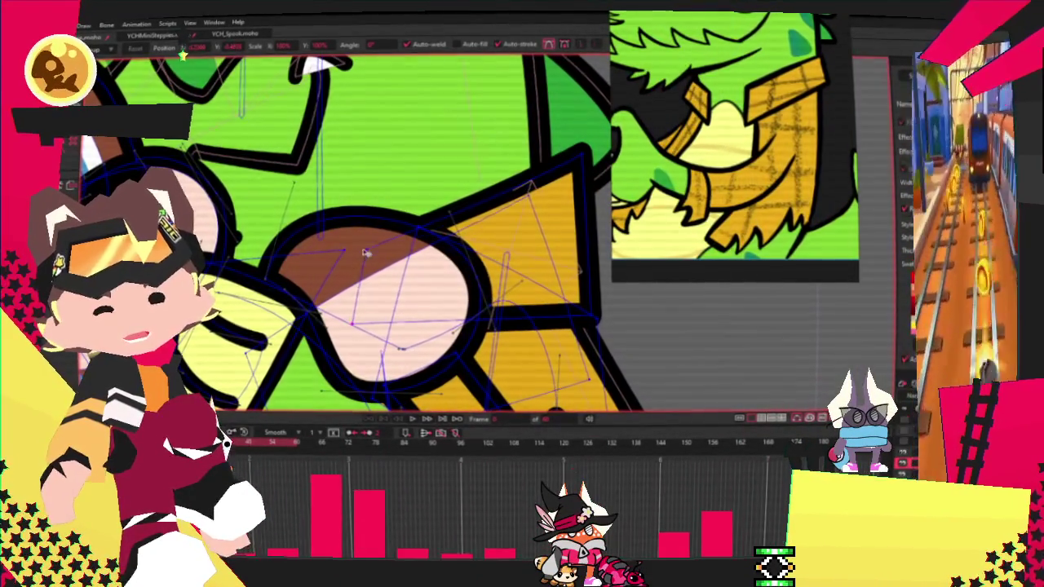
pyautogui.moveTo(604, 329); pyautogui.dragTo(606, 274)
pyautogui.moveTo(584, 175); pyautogui.dragTo(592, 265)
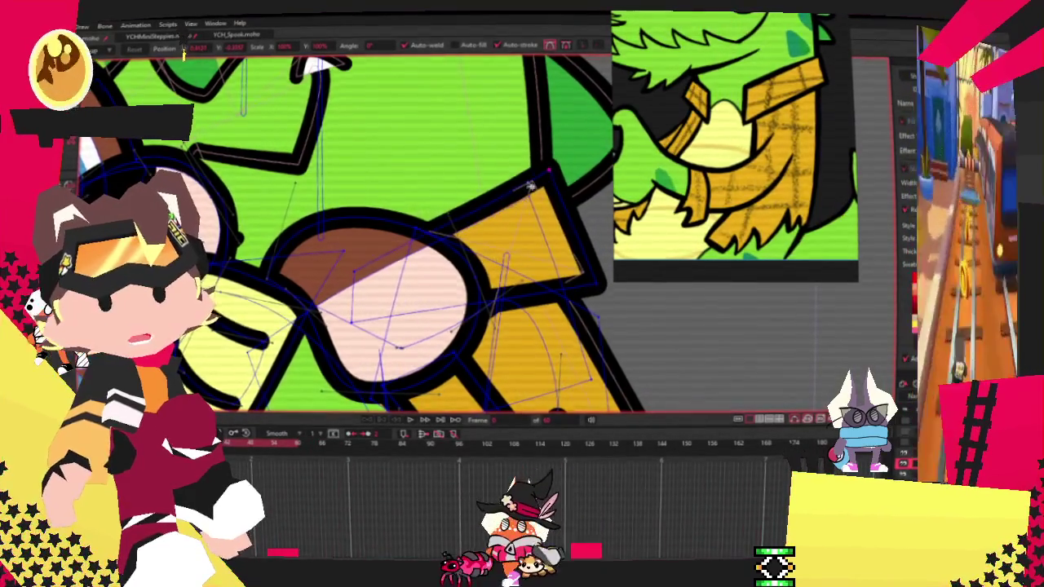
pyautogui.scroll(-3, 553, 167)
pyautogui.scroll(-2, 552, 167)
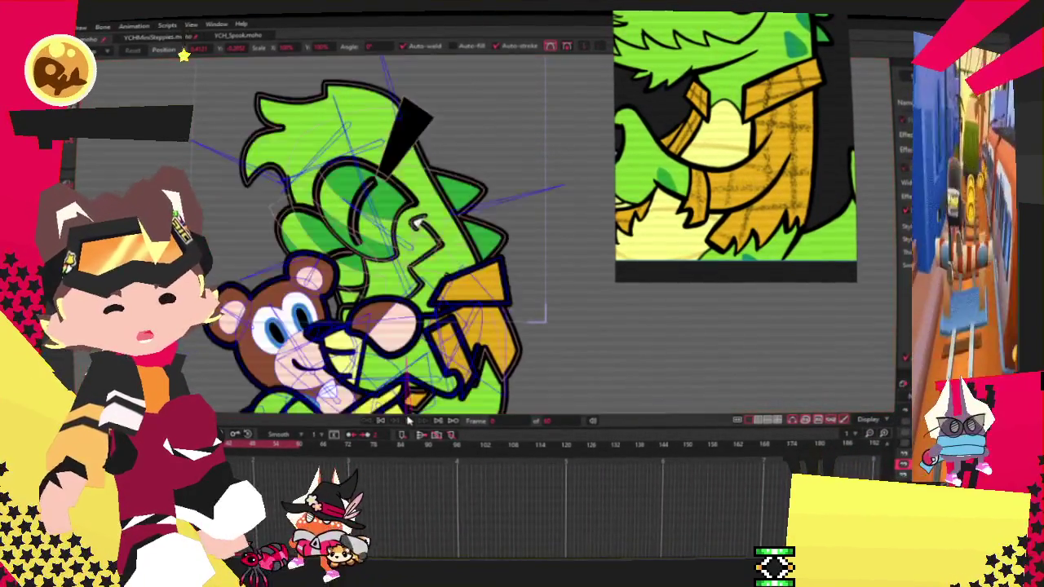
pyautogui.scroll(-2, 455, 188)
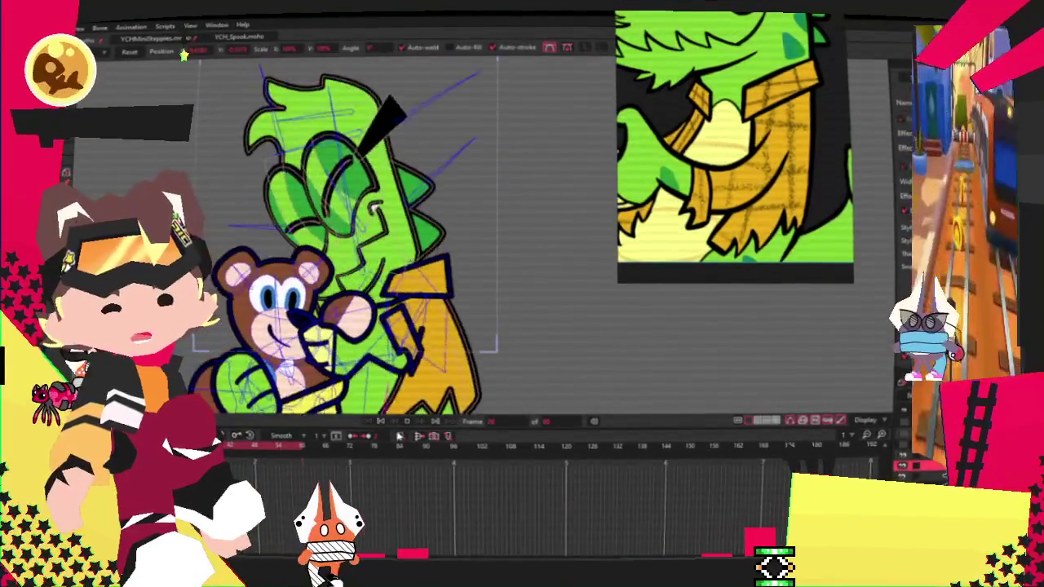
pyautogui.scroll(2, 412, 298)
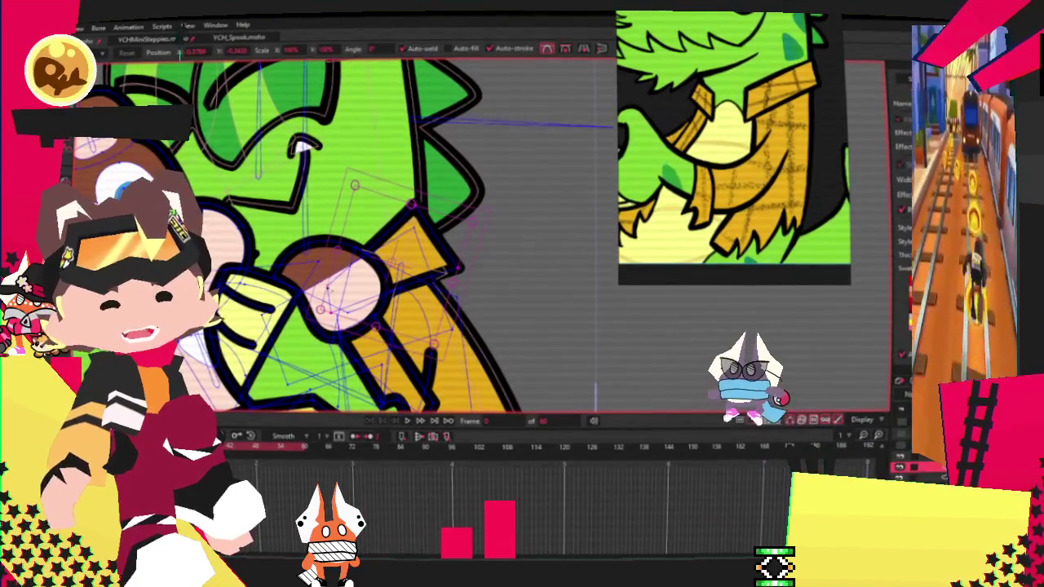
pyautogui.click(408, 422)
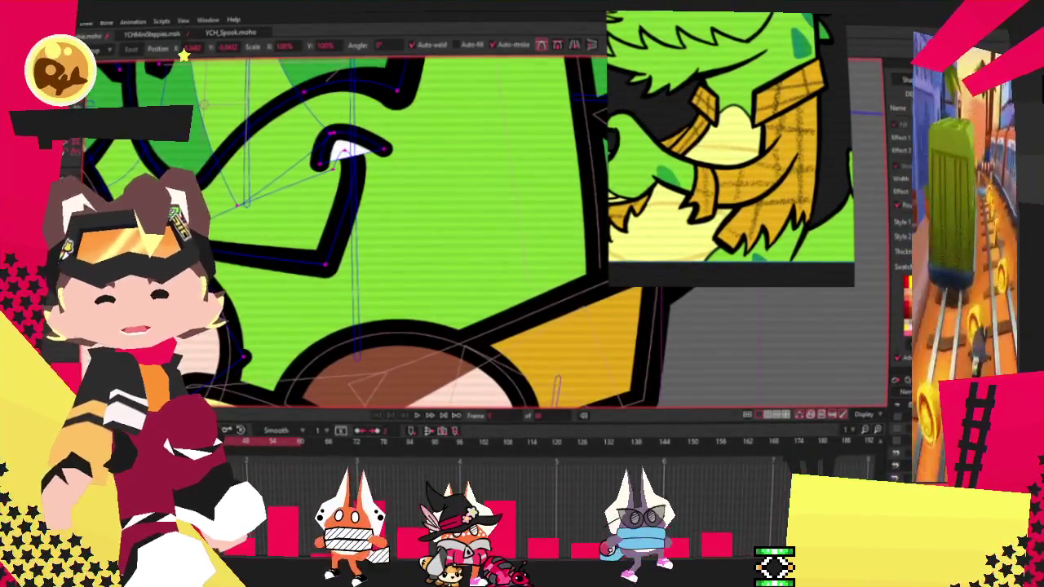
# - Rotate the selected hand about 15° clockwise and clear the selection
pyautogui.press('g')
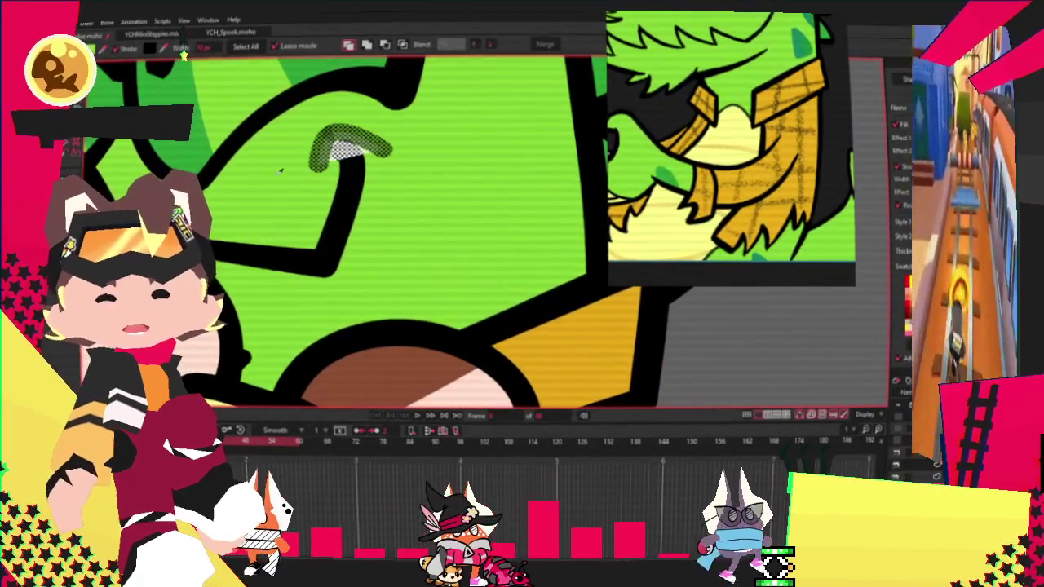
pyautogui.scroll(-3, 486, 311)
pyautogui.scroll(-2, 486, 312)
pyautogui.scroll(-2, 483, 301)
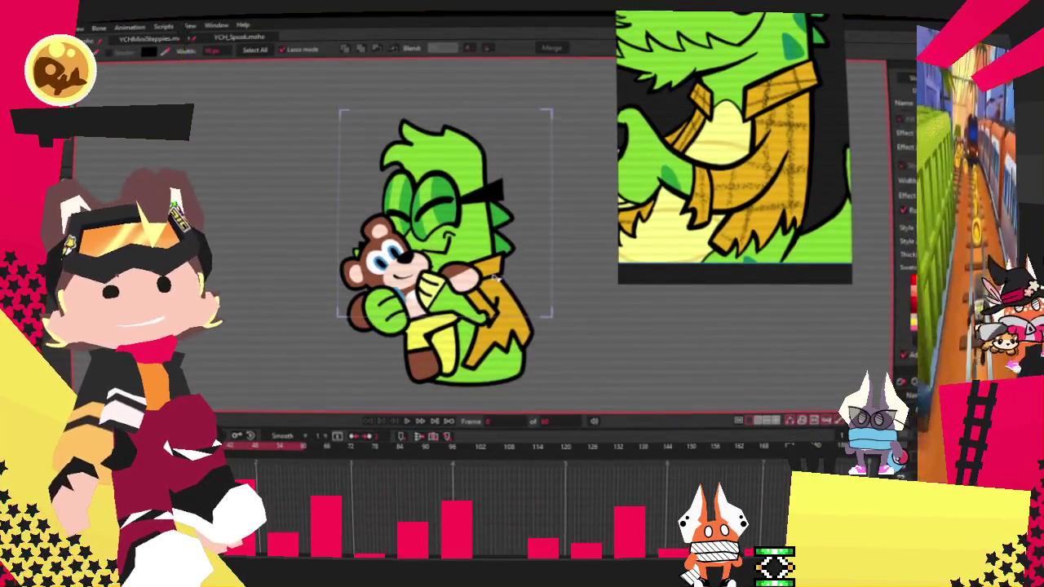
pyautogui.scroll(2, 488, 277)
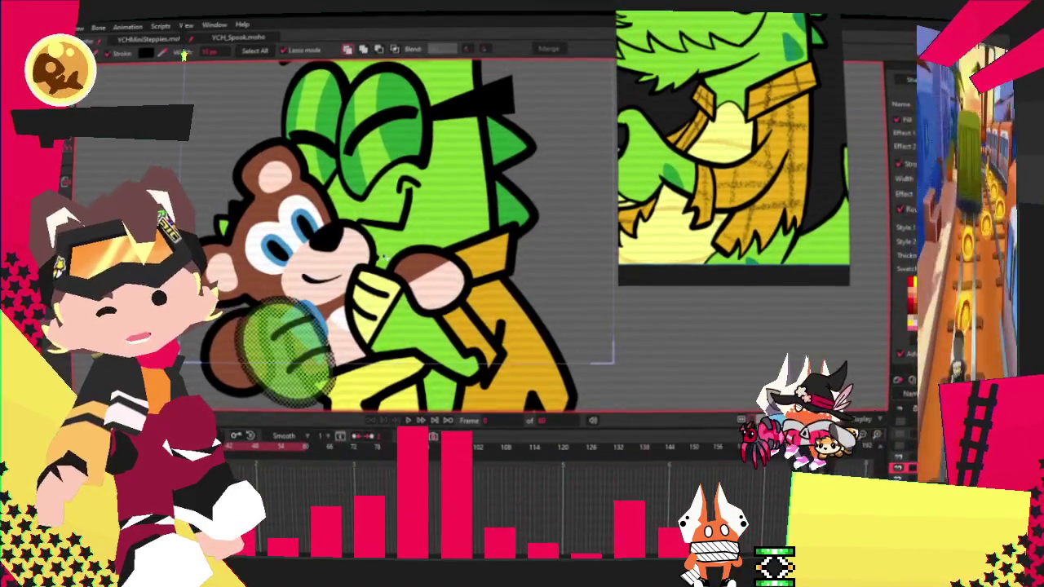
pyautogui.press('e')
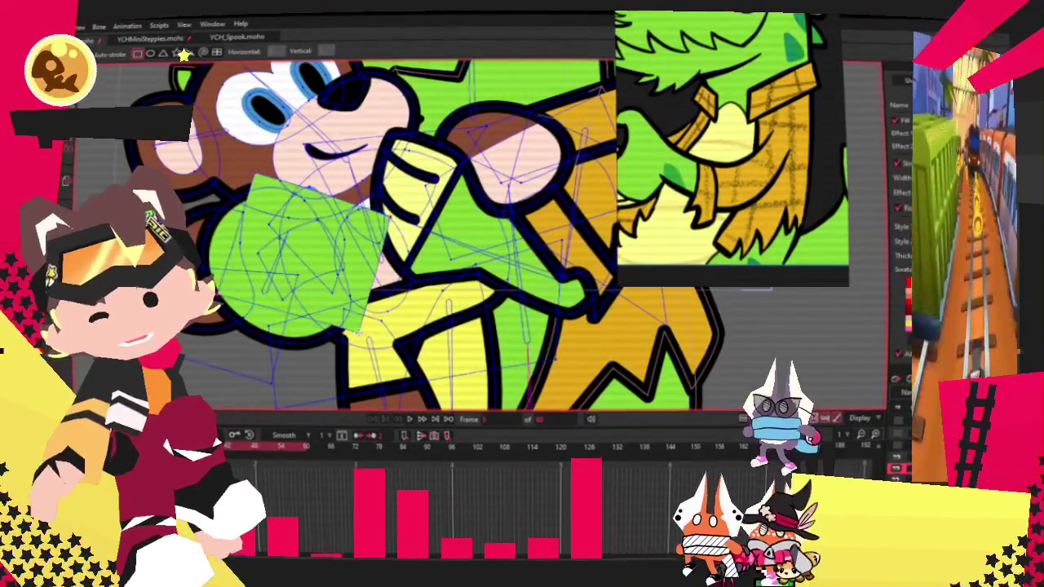
pyautogui.press('g')
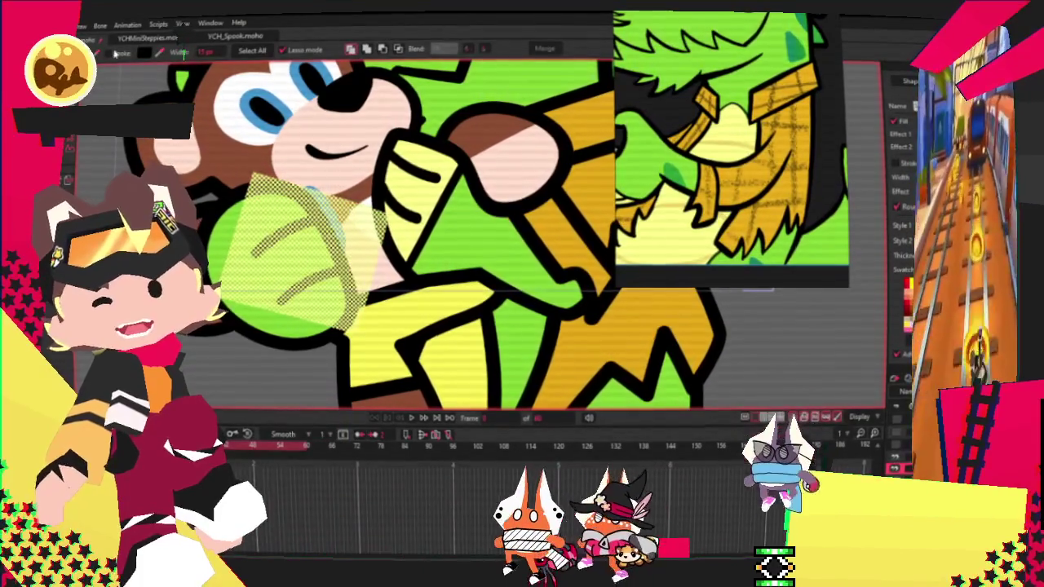
pyautogui.moveTo(184, 54); pyautogui.dragTo(253, 72)
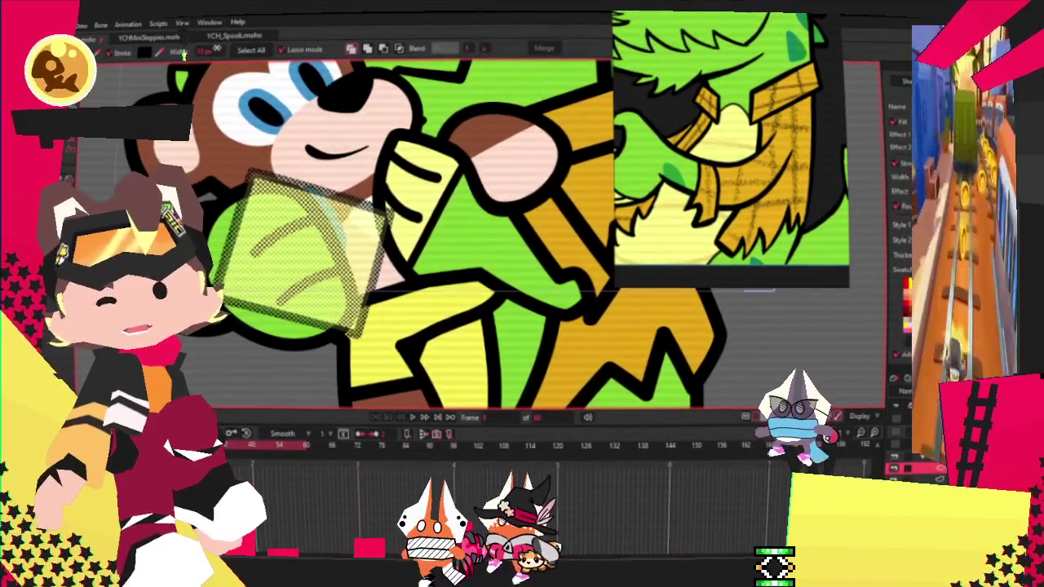
pyautogui.hotkey('ctrl', 'd')
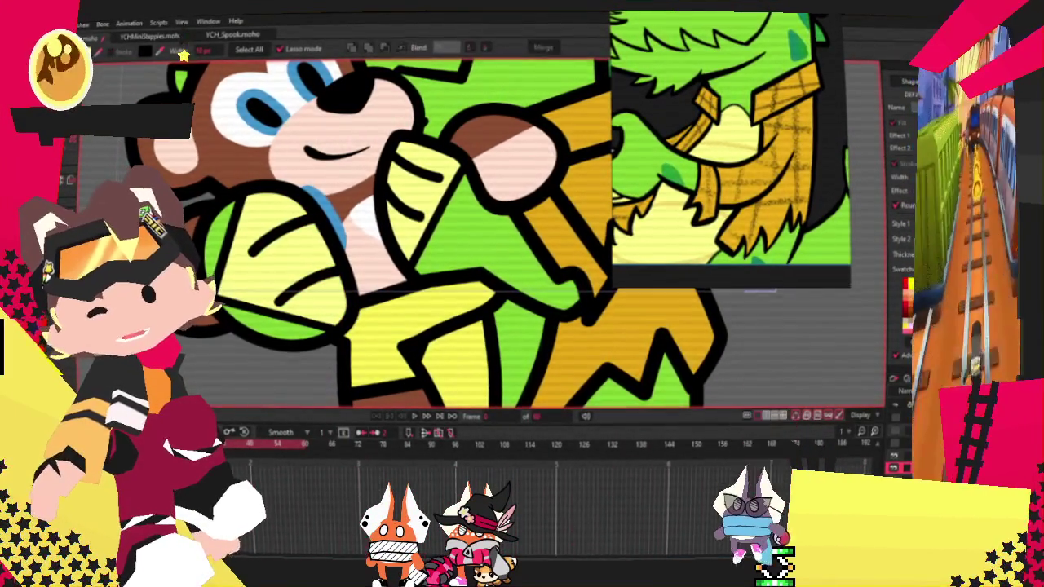
# - Draw a new finger line across the hand resting on the bear
pyautogui.press('c')
pyautogui.scroll(2, 327, 269)
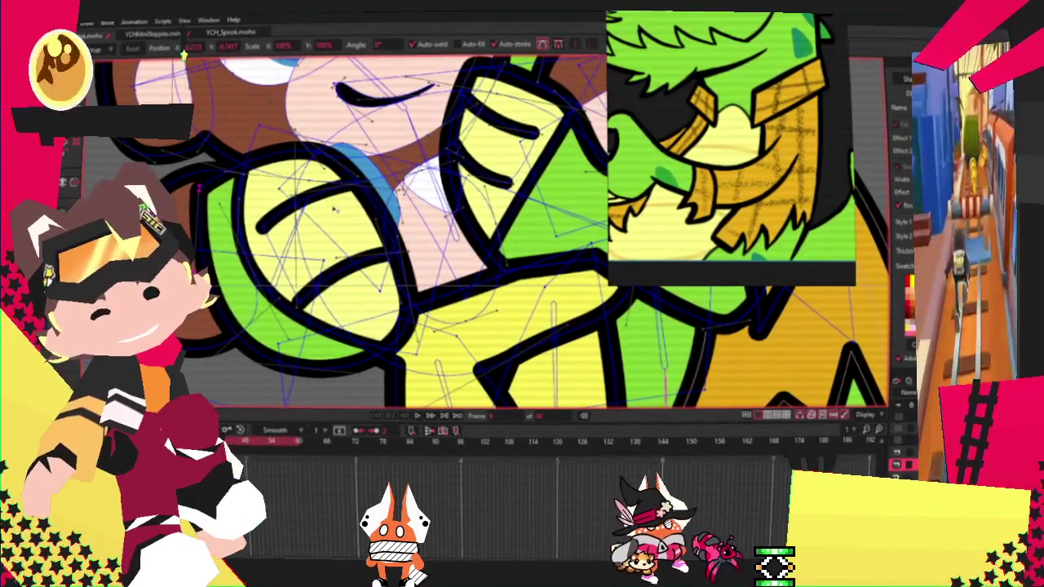
pyautogui.press('c')
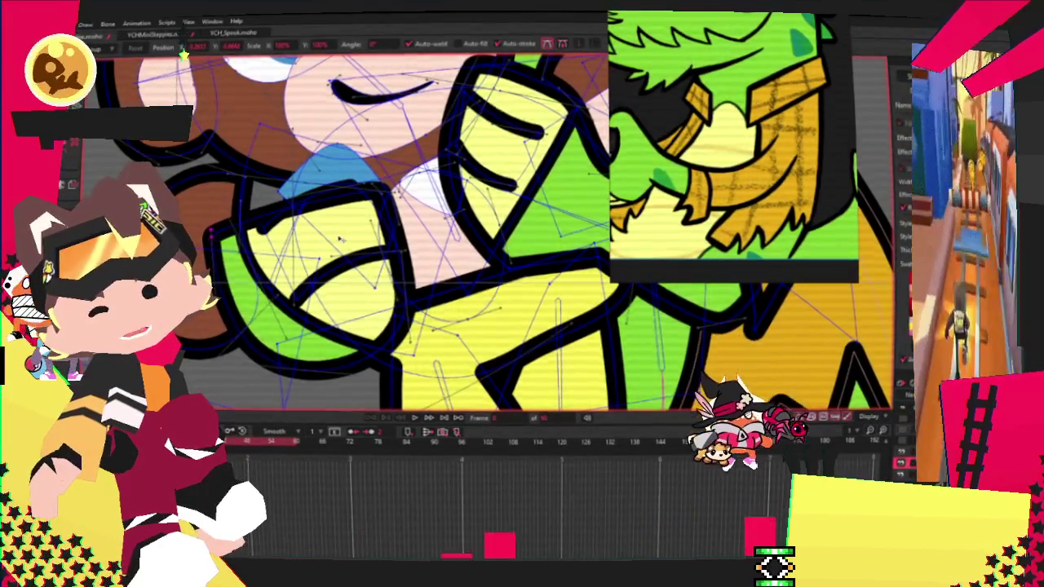
pyautogui.scroll(2, 341, 239)
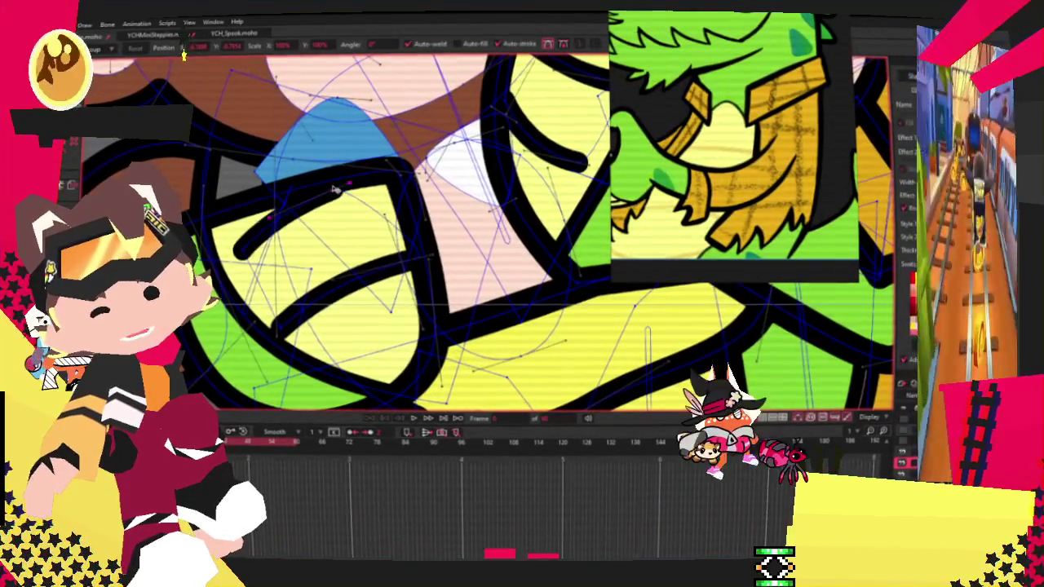
pyautogui.moveTo(408, 261); pyautogui.dragTo(359, 331)
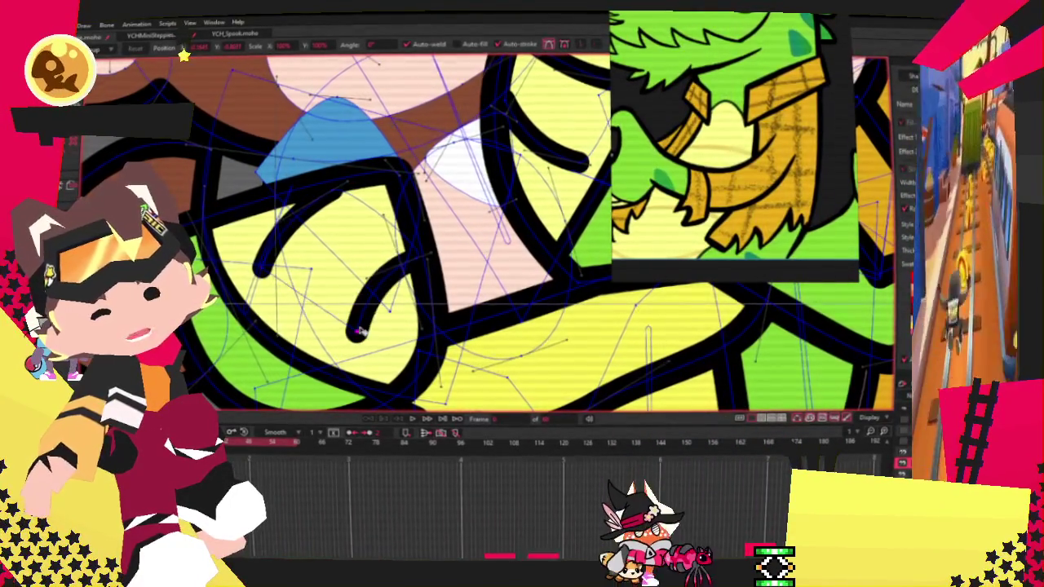
pyautogui.scroll(-3, 354, 240)
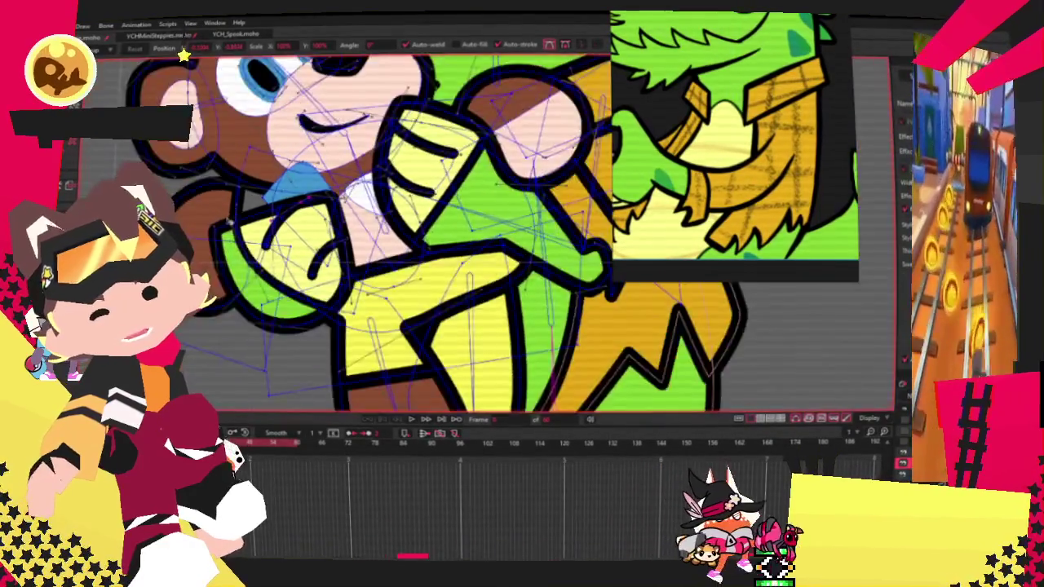
pyautogui.scroll(3, 343, 229)
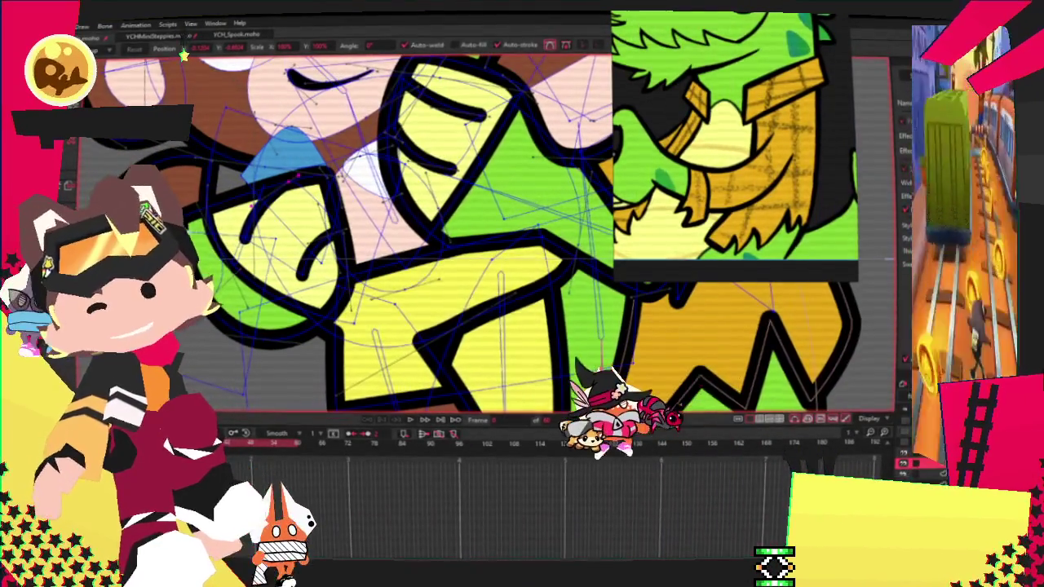
pyautogui.scroll(1, 343, 228)
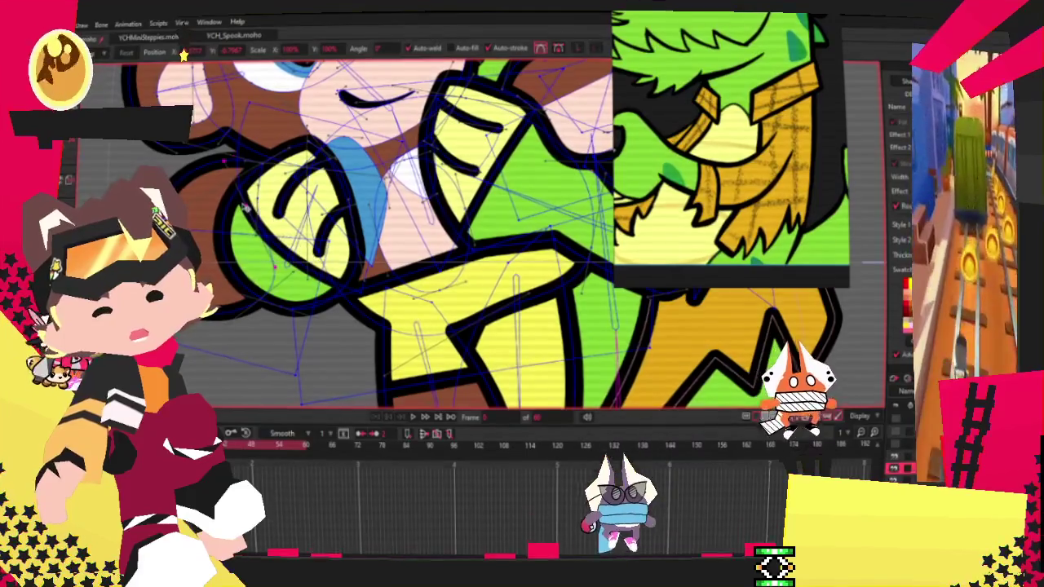
pyautogui.press('z')
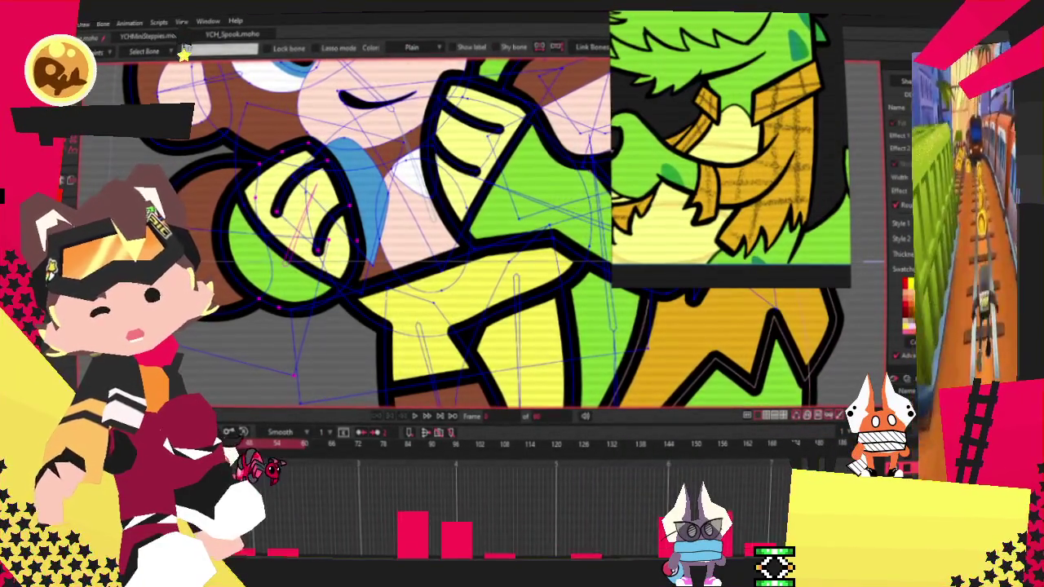
# - Drag the blue shape's right-edge points left with Transform Points to narrow it
pyautogui.scroll(2, 256, 212)
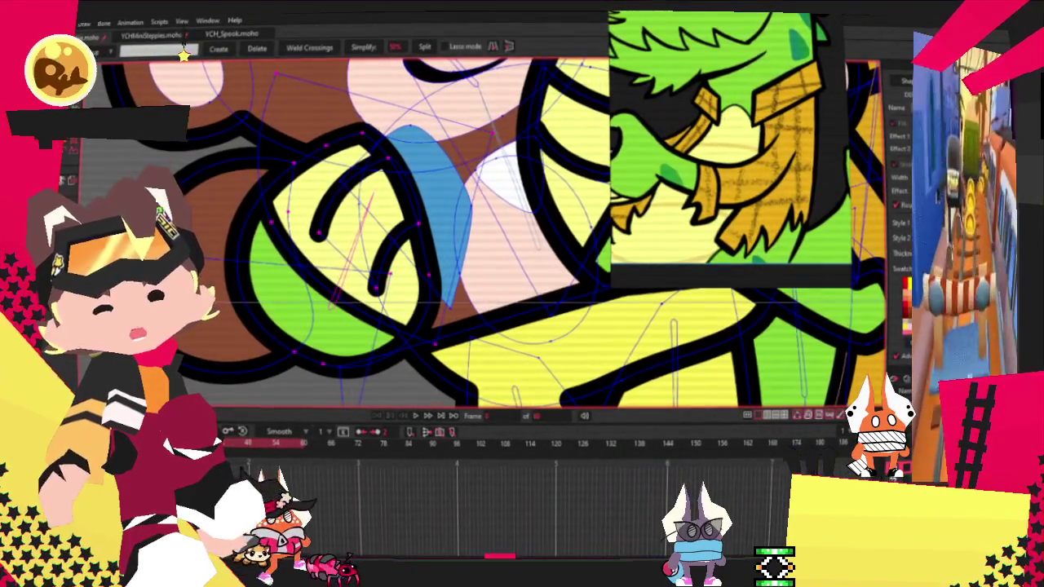
pyautogui.press('i')
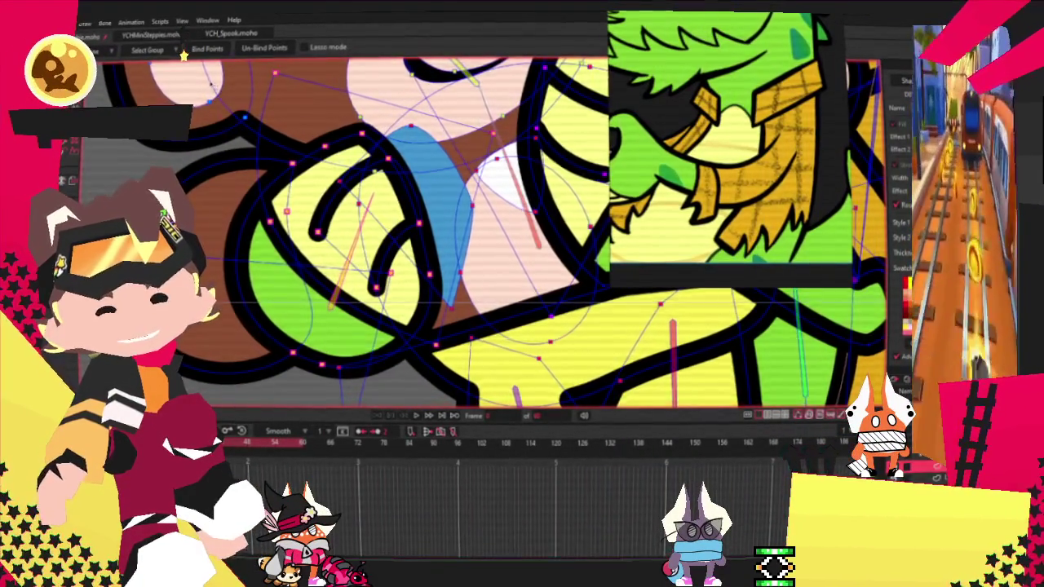
pyautogui.scroll(-2, 353, 248)
pyautogui.press('u')
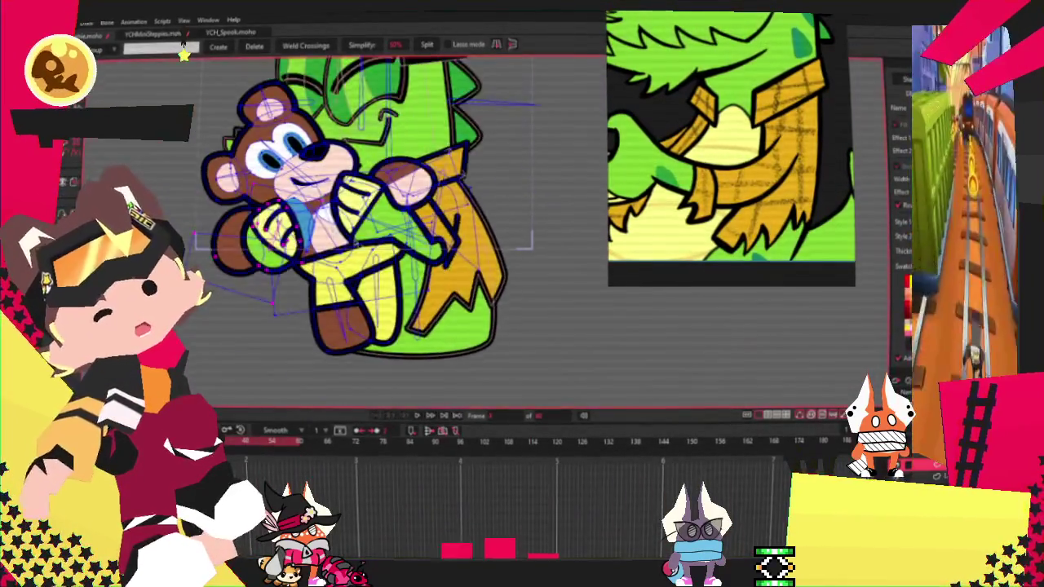
pyautogui.scroll(5, 357, 269)
pyautogui.press('t')
pyautogui.scroll(2, 389, 287)
pyautogui.moveTo(389, 287)
pyautogui.mouseDown()
pyautogui.moveTo(357, 312)
pyautogui.moveTo(357, 303)
pyautogui.moveTo(339, 334)
pyautogui.mouseUp()
pyautogui.scroll(-2, 490, 232)
pyautogui.scroll(-2, 489, 232)
pyautogui.scroll(-2, 490, 232)
pyautogui.scroll(-1, 490, 233)
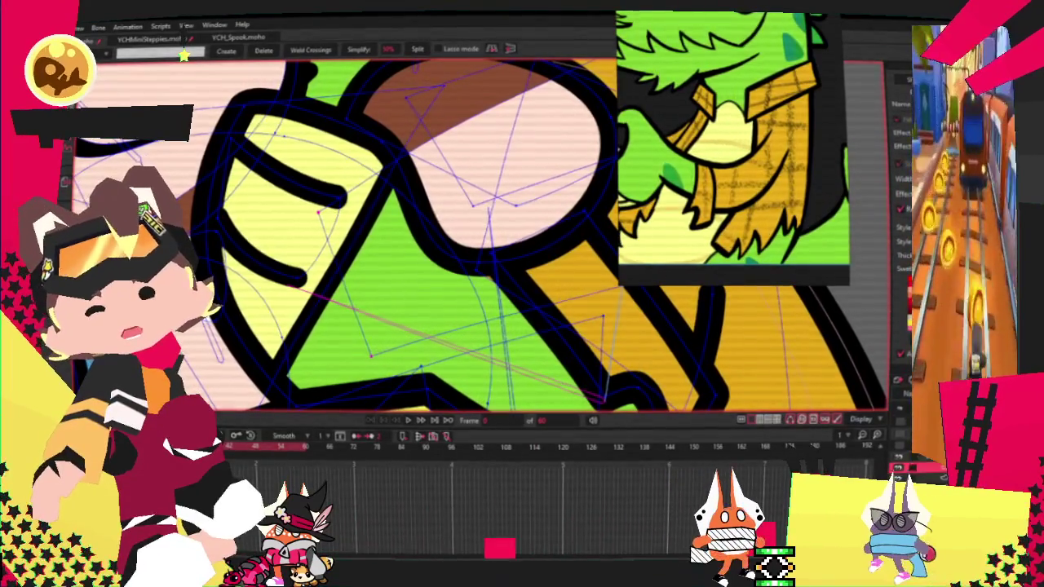
pyautogui.press('z')
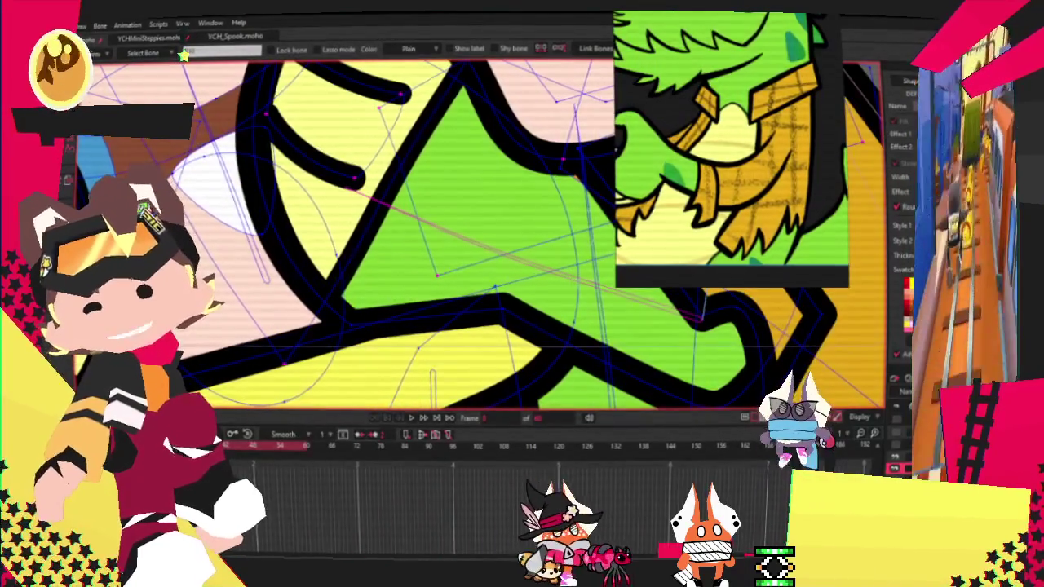
pyautogui.press('g')
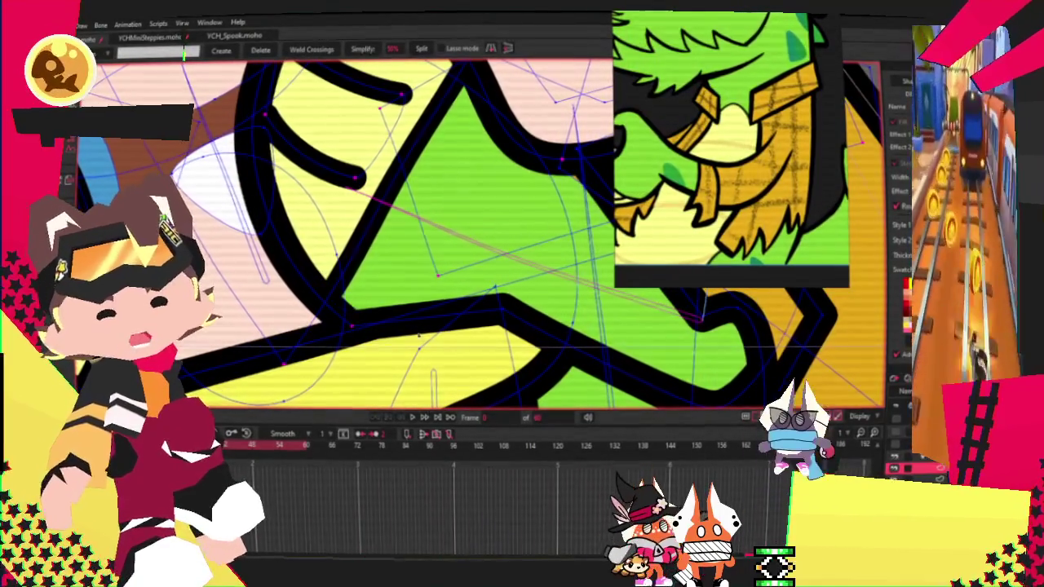
pyautogui.scroll(-2, 517, 327)
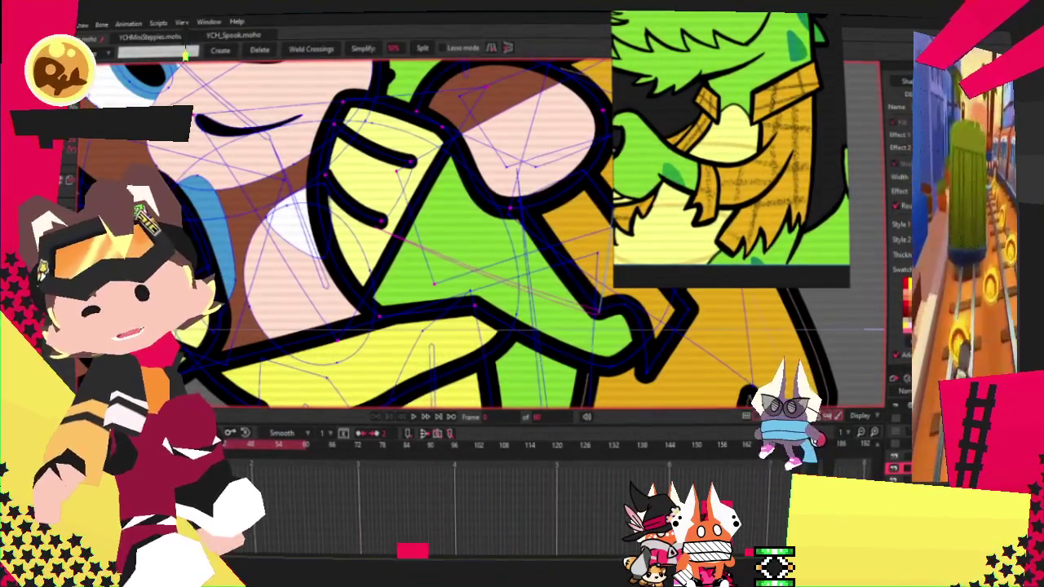
pyautogui.scroll(-2, 406, 294)
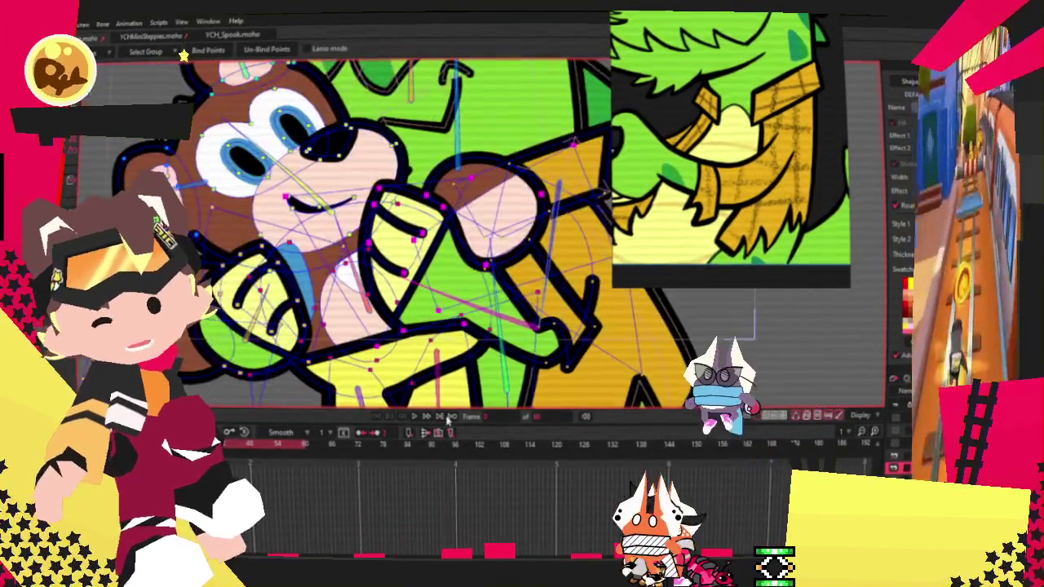
pyautogui.click(432, 418)
# - Adjust the arm and jacket points around the bear, then play the animation preview
pyautogui.press('g')
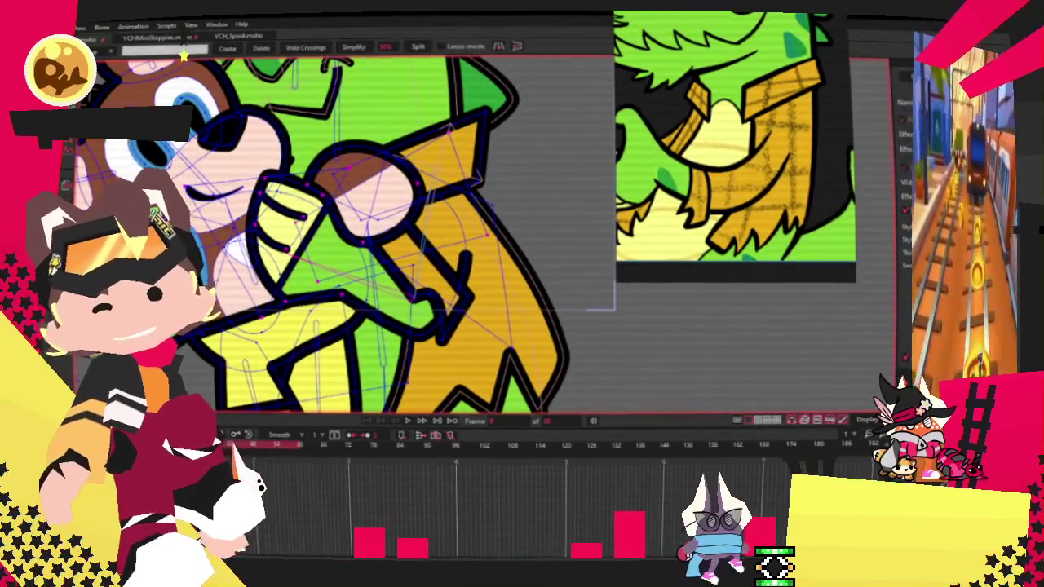
pyautogui.press('t')
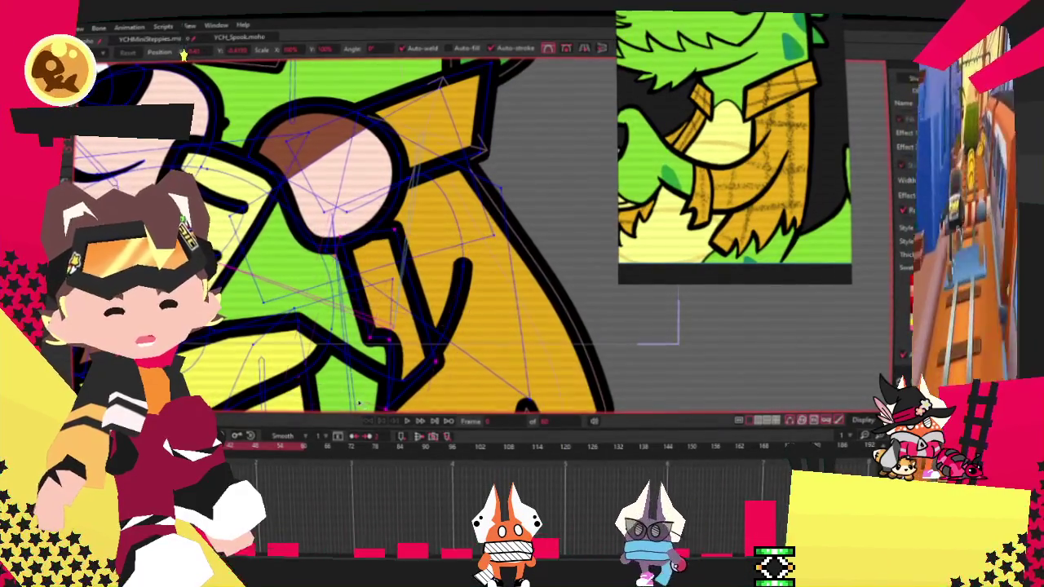
pyautogui.scroll(-4, 483, 304)
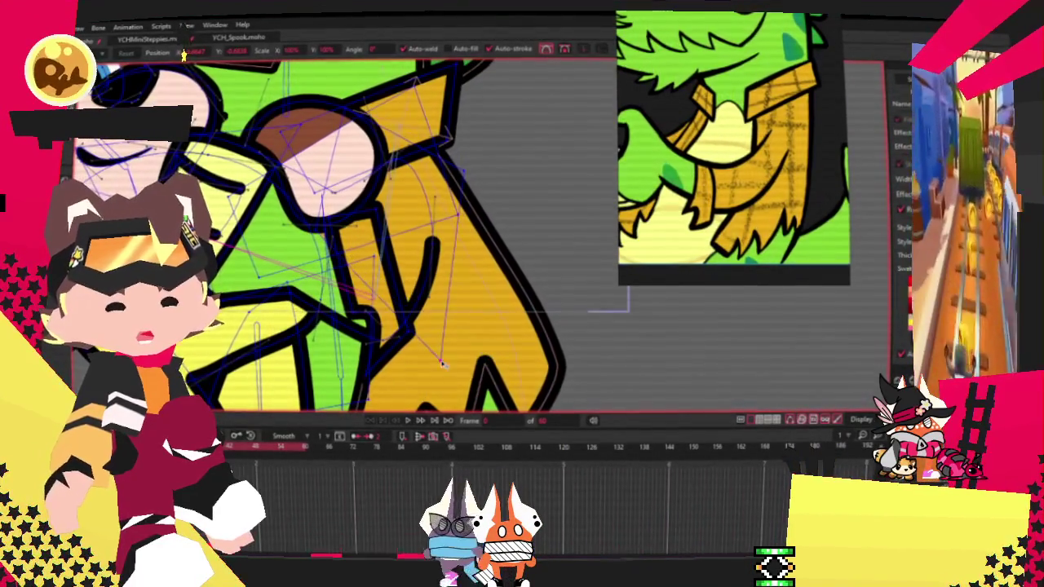
pyautogui.scroll(2, 329, 234)
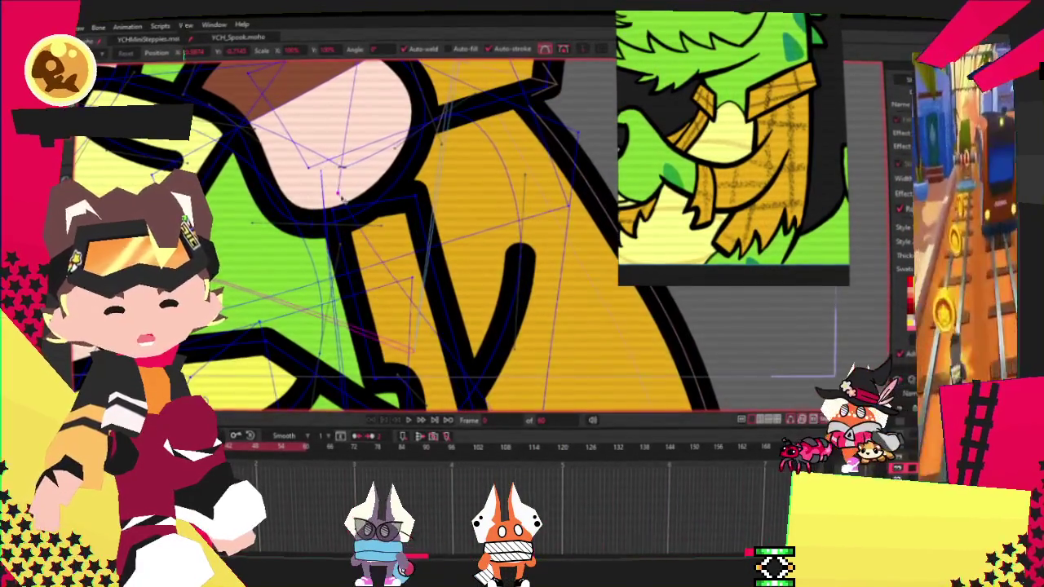
pyautogui.scroll(-3, 359, 245)
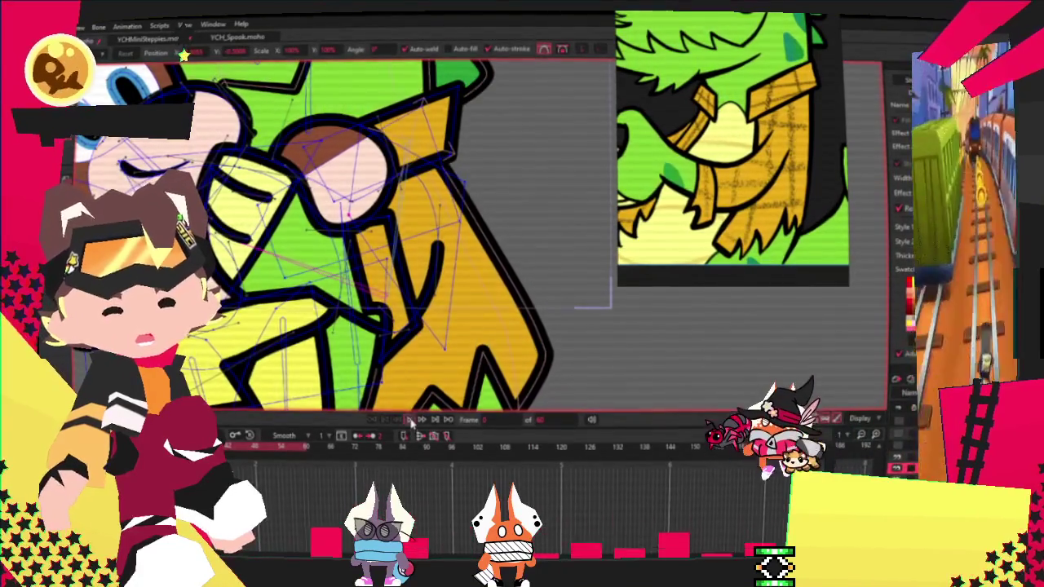
pyautogui.click(410, 418)
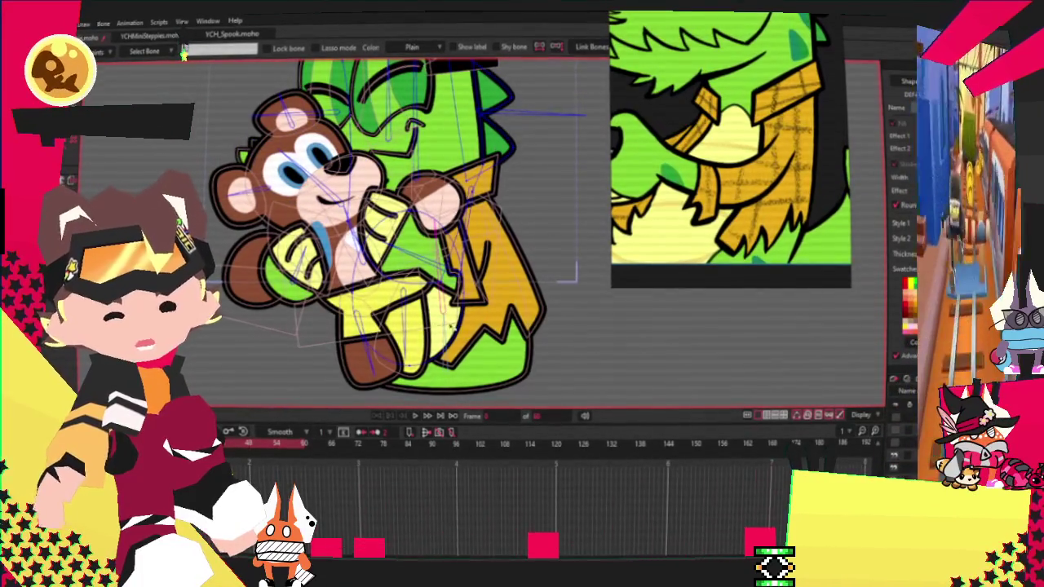
# - Bind the hugging arm's points to their bones and test the pose with Transform Points
pyautogui.scroll(2, 433, 233)
pyautogui.scroll(3, 433, 233)
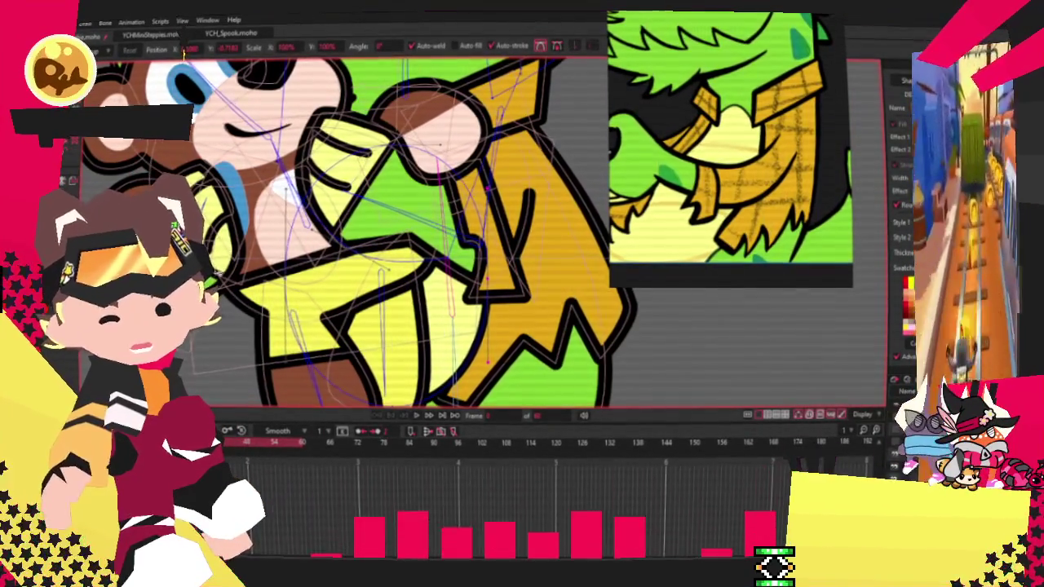
pyautogui.scroll(-3, 284, 302)
pyautogui.scroll(4, 380, 368)
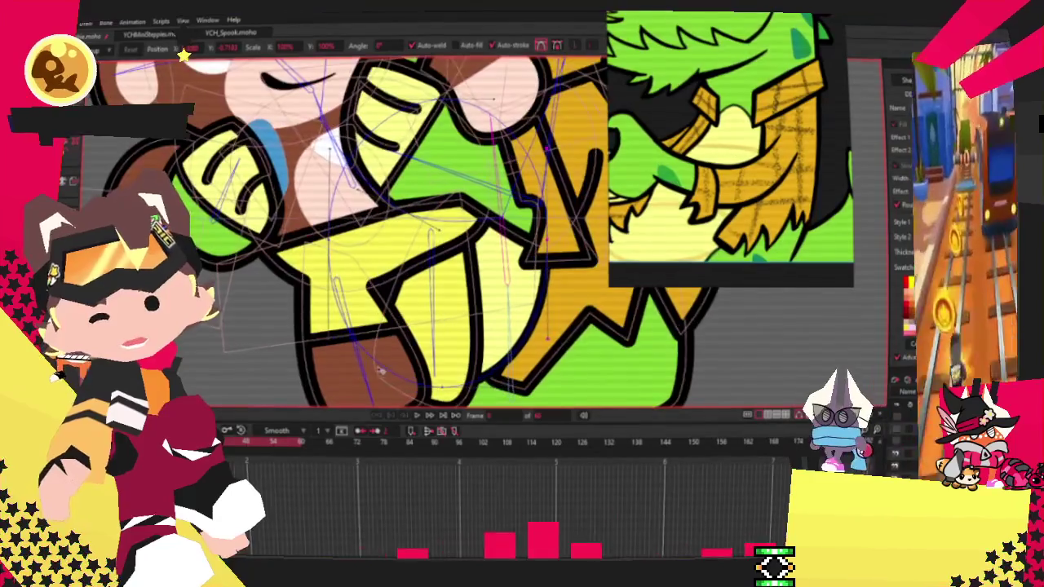
pyautogui.scroll(-3, 382, 369)
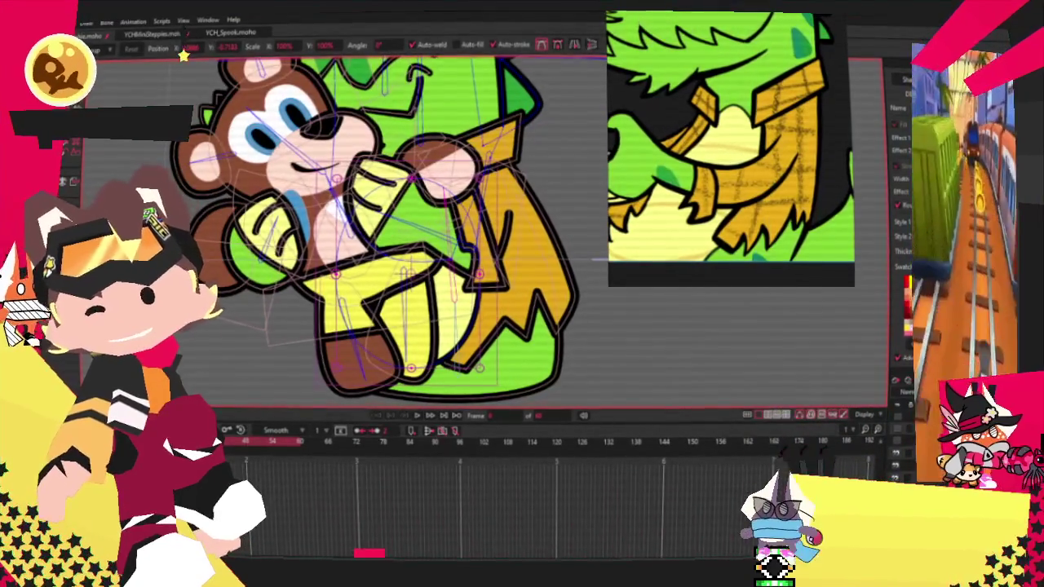
pyautogui.press('i')
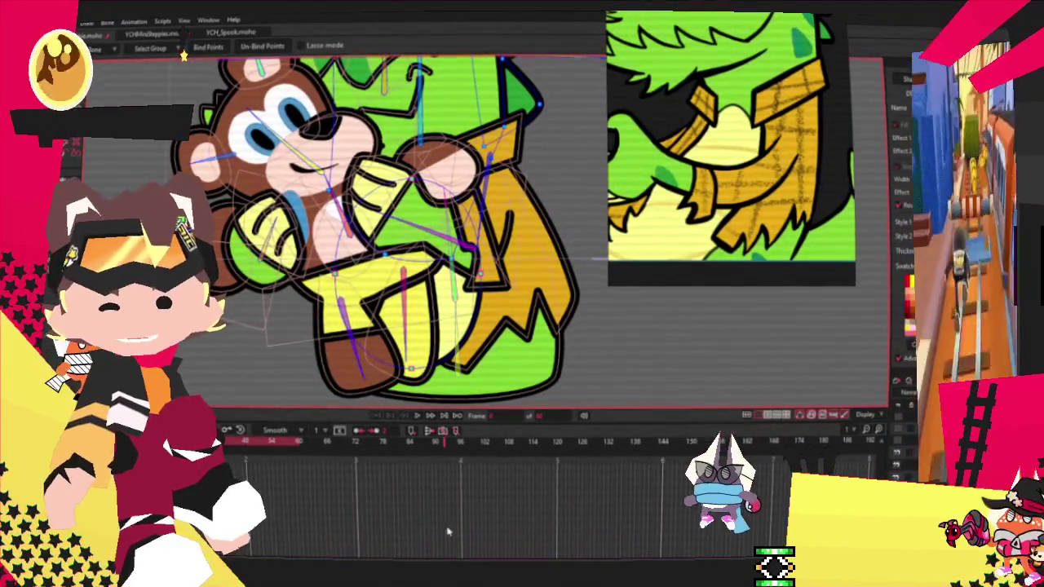
pyautogui.press('t')
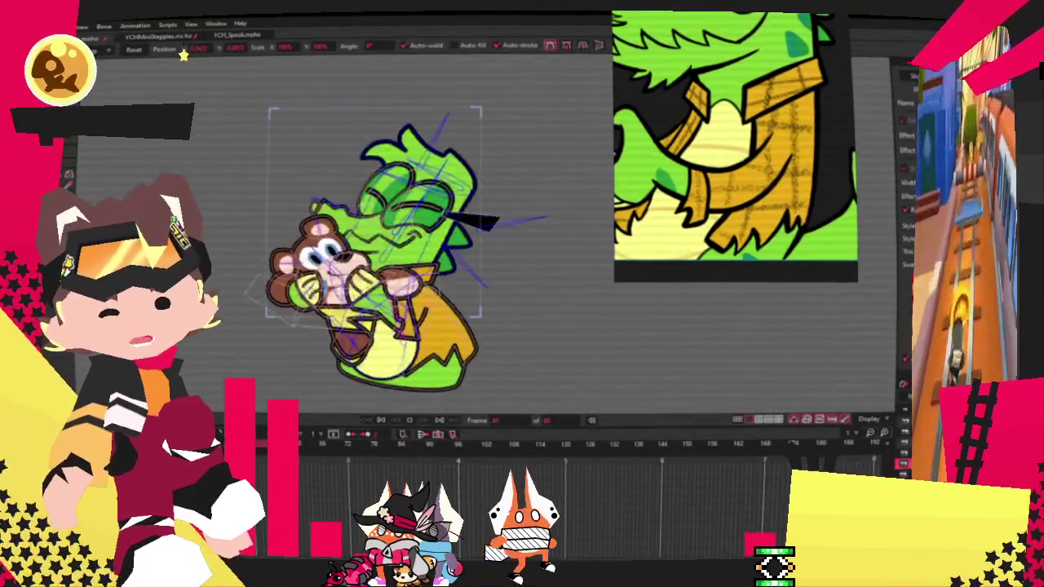
pyautogui.press('g')
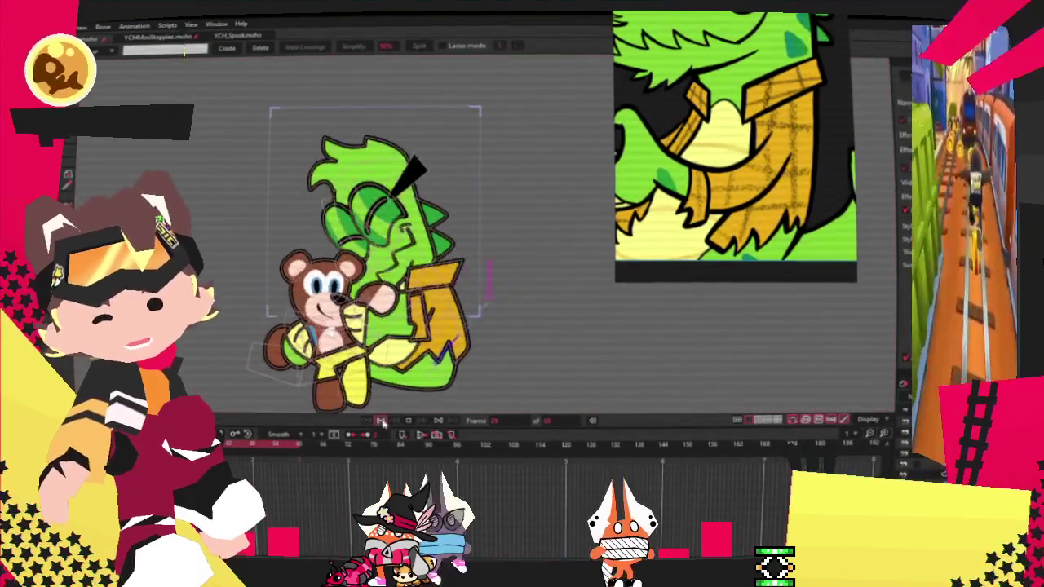
pyautogui.press('r')
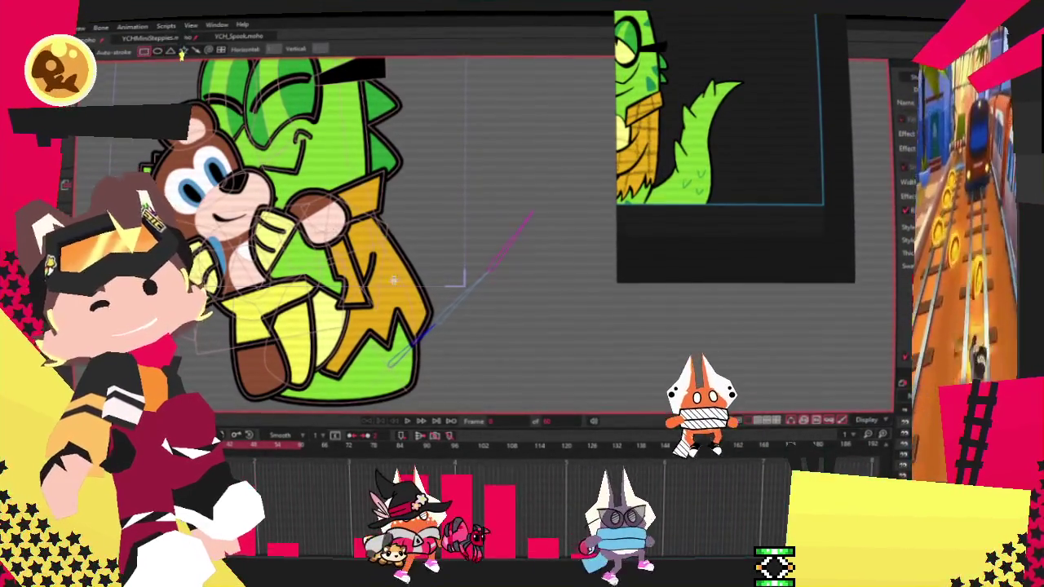
# - Draw a rectangle beside the characters, fill it dinosaur green, and reshape it into a triangle
pyautogui.moveTo(453, 200); pyautogui.dragTo(514, 408)
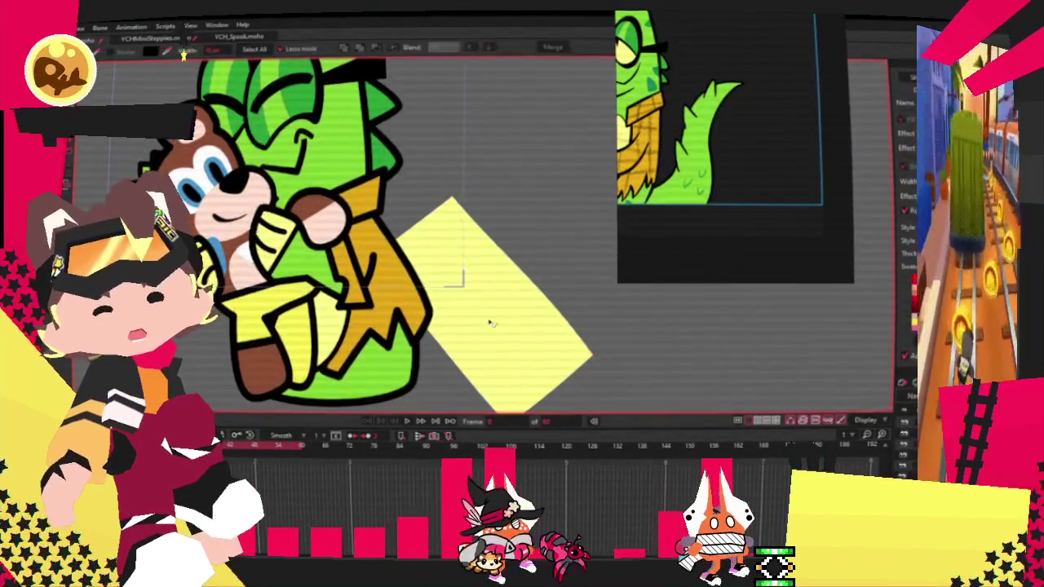
pyautogui.press('q')
pyautogui.click(738, 144)
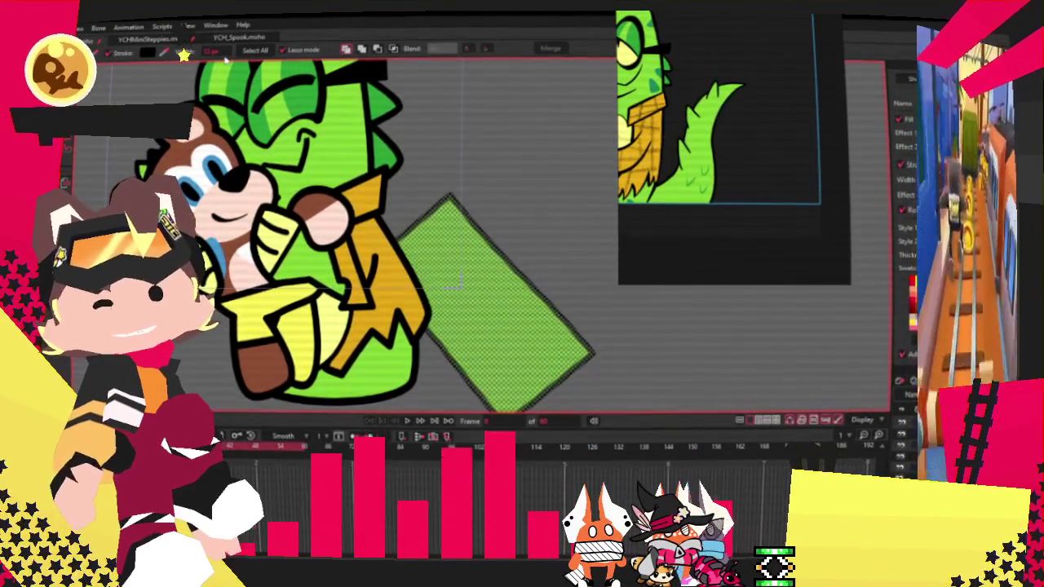
pyautogui.press('t')
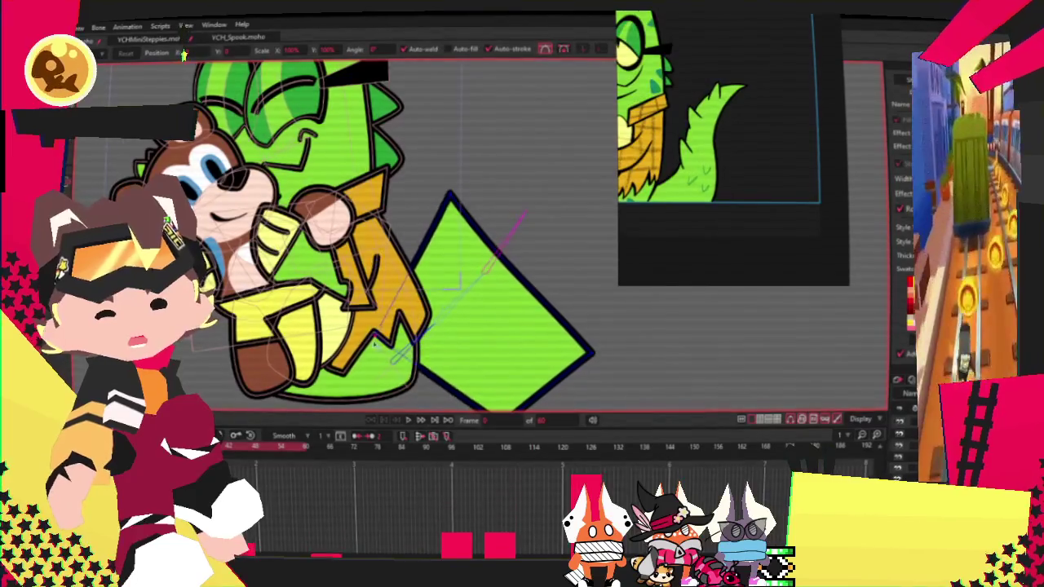
pyautogui.moveTo(454, 280); pyautogui.dragTo(554, 321)
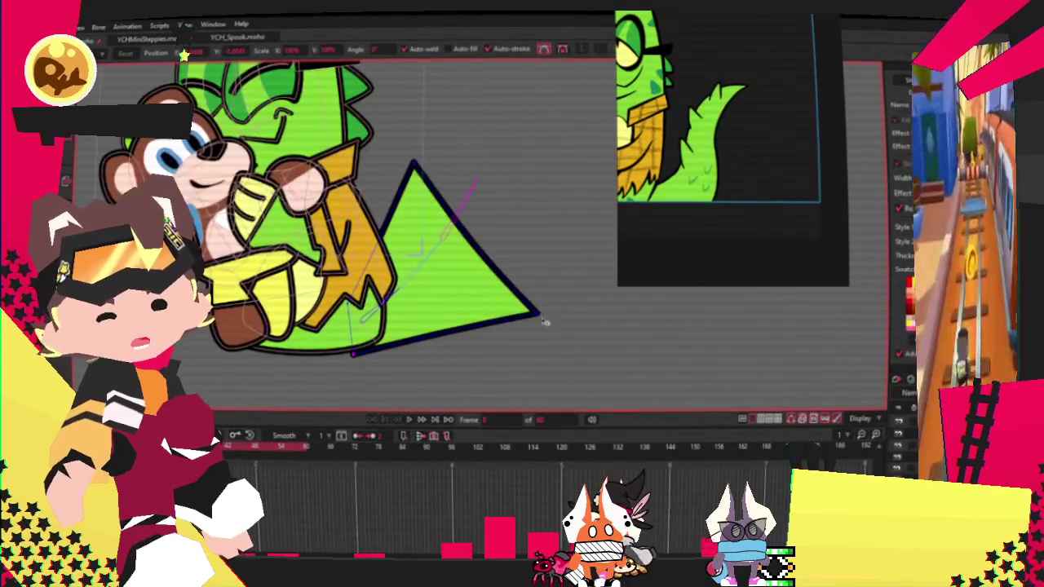
# - Add a point and curve the triangle's corners and edges into a tail shape
pyautogui.press('a')
pyautogui.scroll(2, 415, 214)
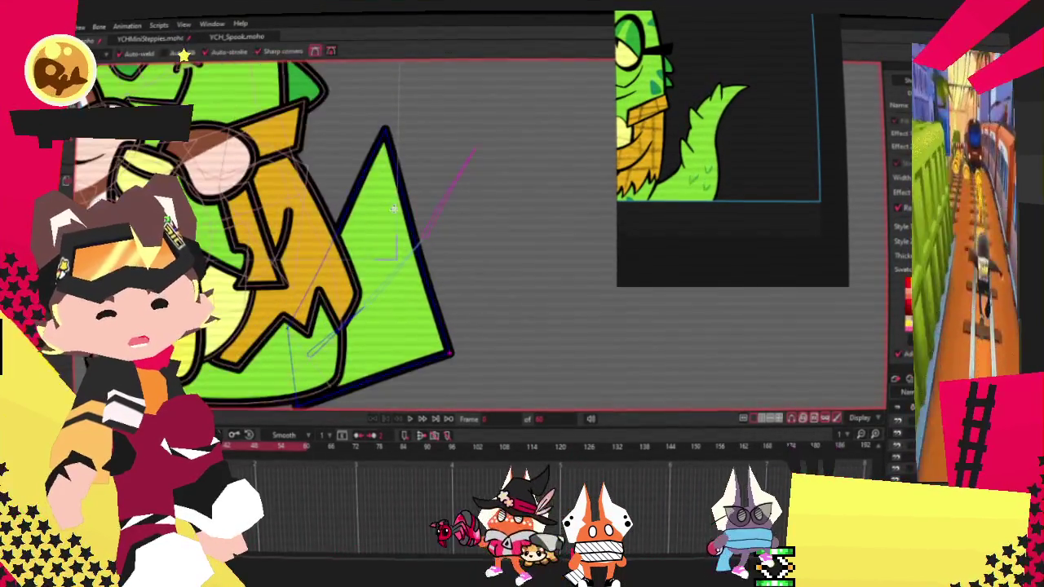
pyautogui.moveTo(427, 252)
pyautogui.mouseDown()
pyautogui.moveTo(504, 249)
pyautogui.moveTo(648, 122)
pyautogui.mouseUp()
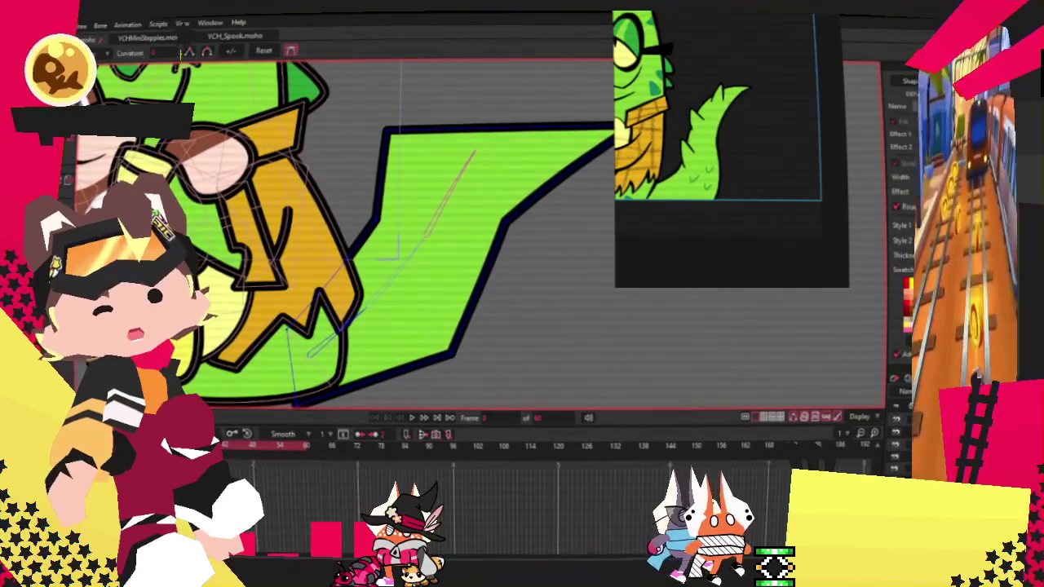
pyautogui.moveTo(412, 148); pyautogui.dragTo(496, 206)
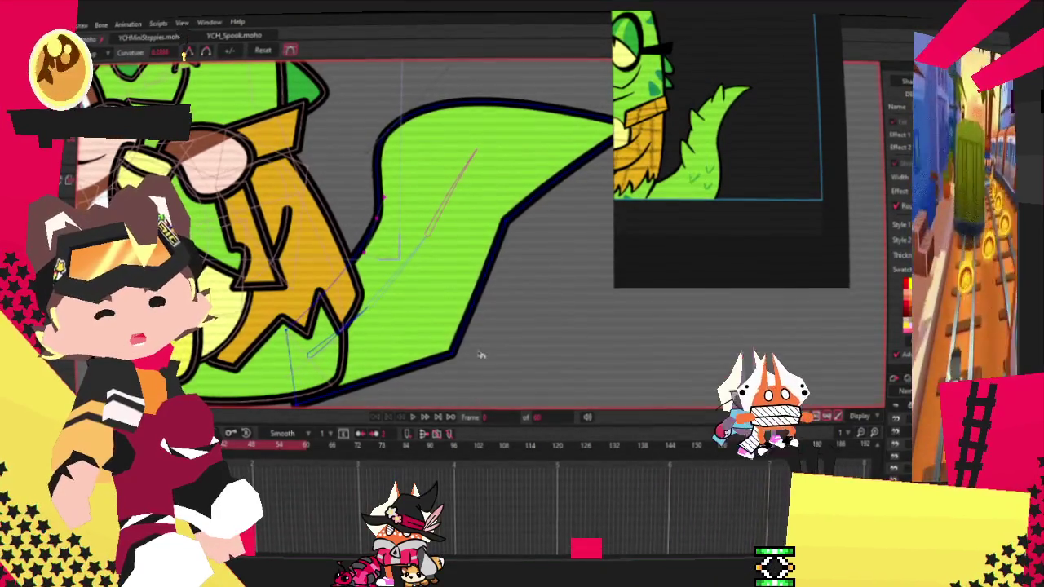
pyautogui.press('t')
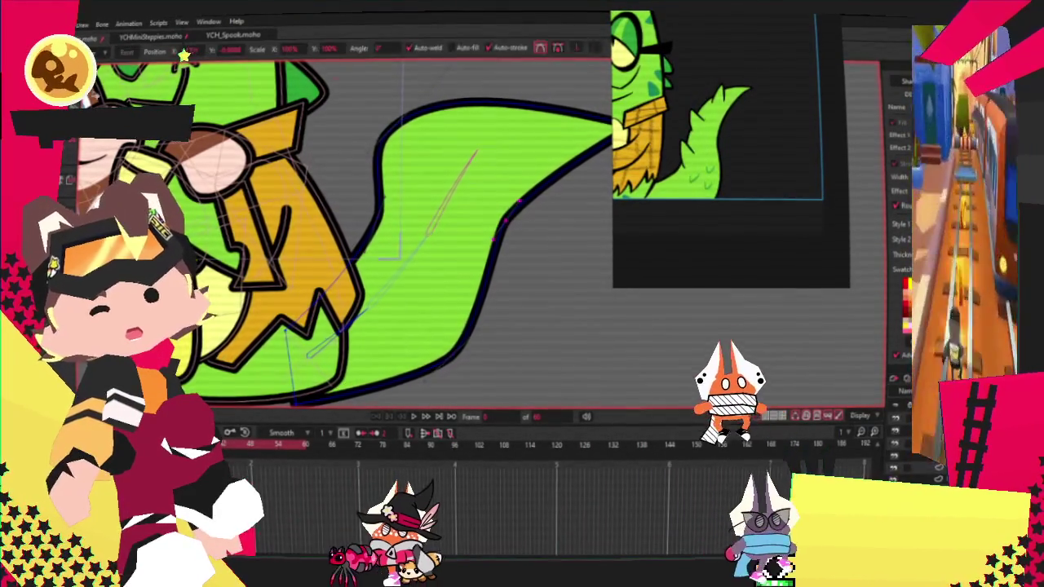
pyautogui.moveTo(385, 120); pyautogui.dragTo(492, 103)
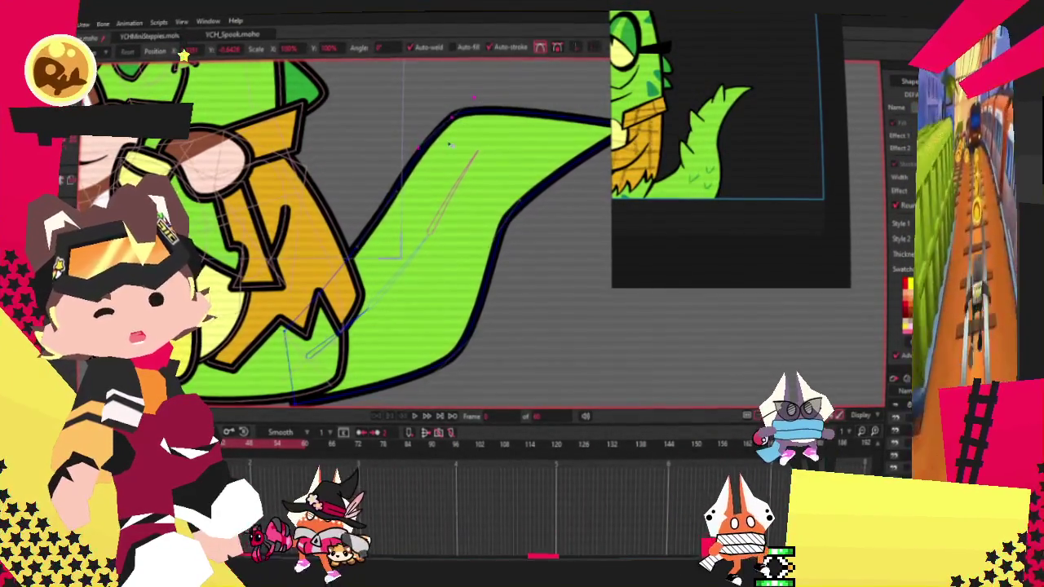
pyautogui.click(399, 214)
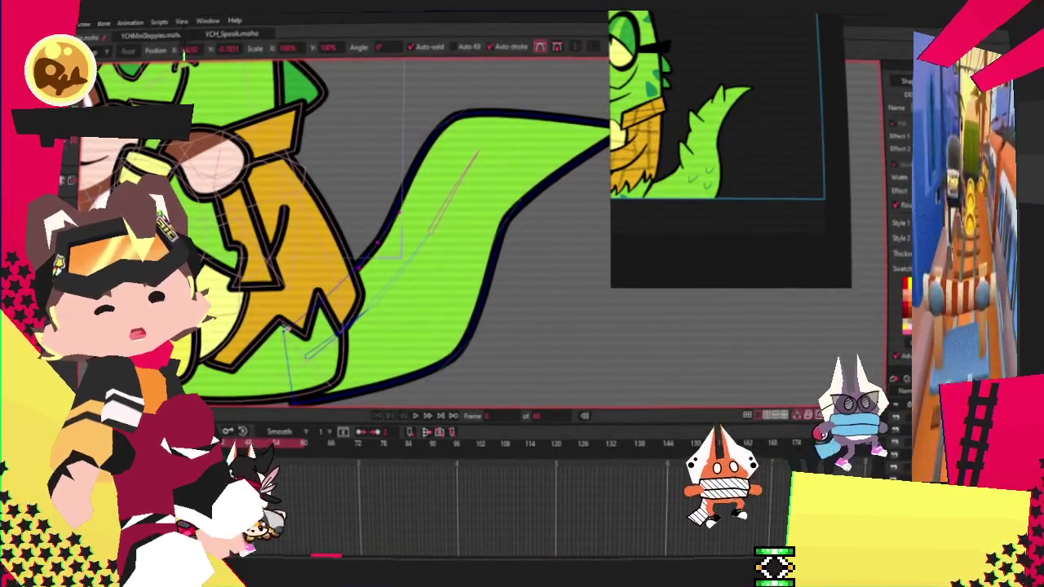
pyautogui.moveTo(349, 263); pyautogui.dragTo(278, 238)
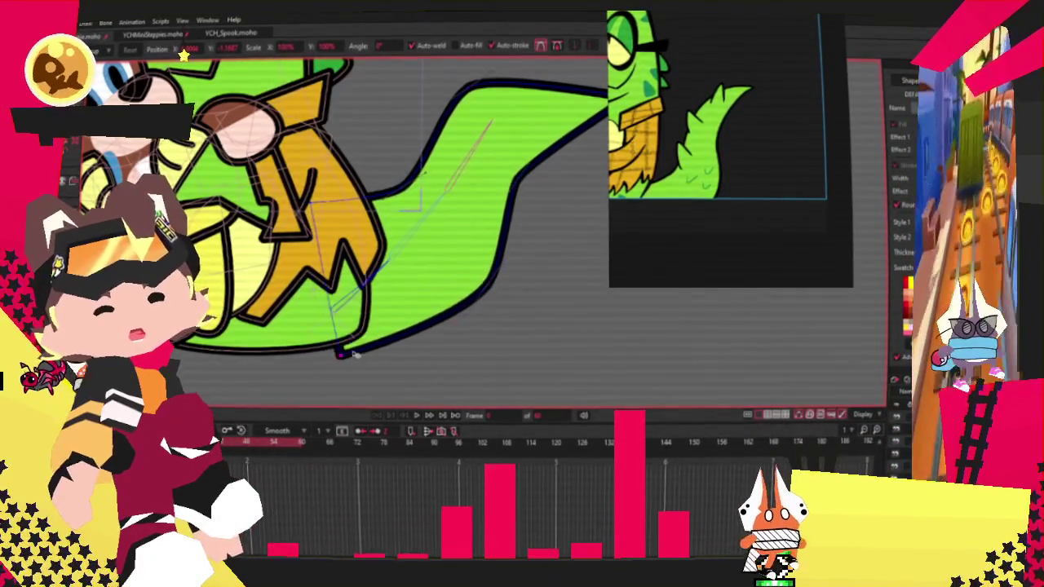
pyautogui.moveTo(610, 124); pyautogui.dragTo(554, 174)
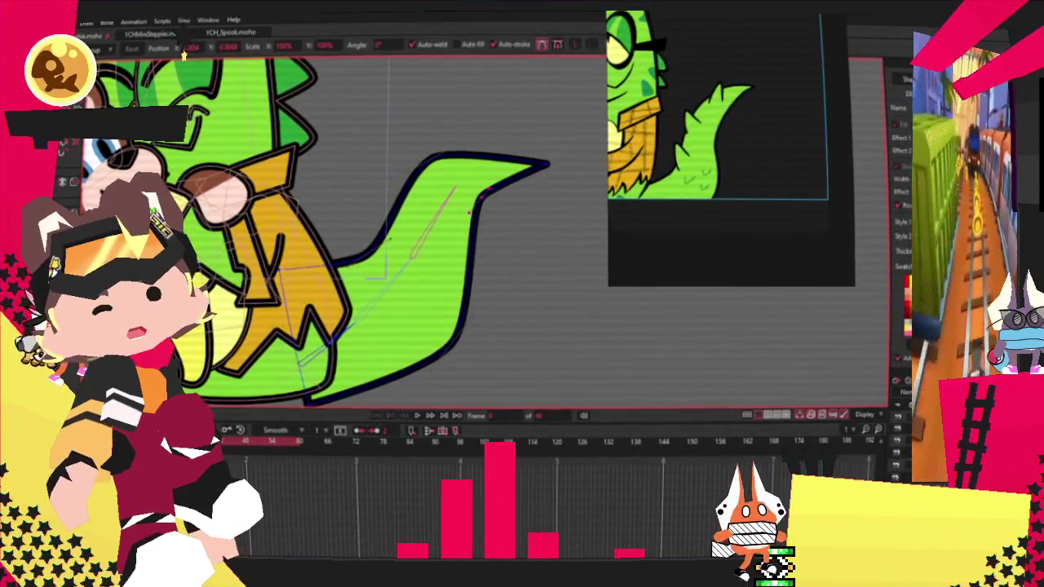
# - Pull two spikes up from the tail's top edge
pyautogui.press('s')
pyautogui.press('a')
pyautogui.scroll(2, 372, 222)
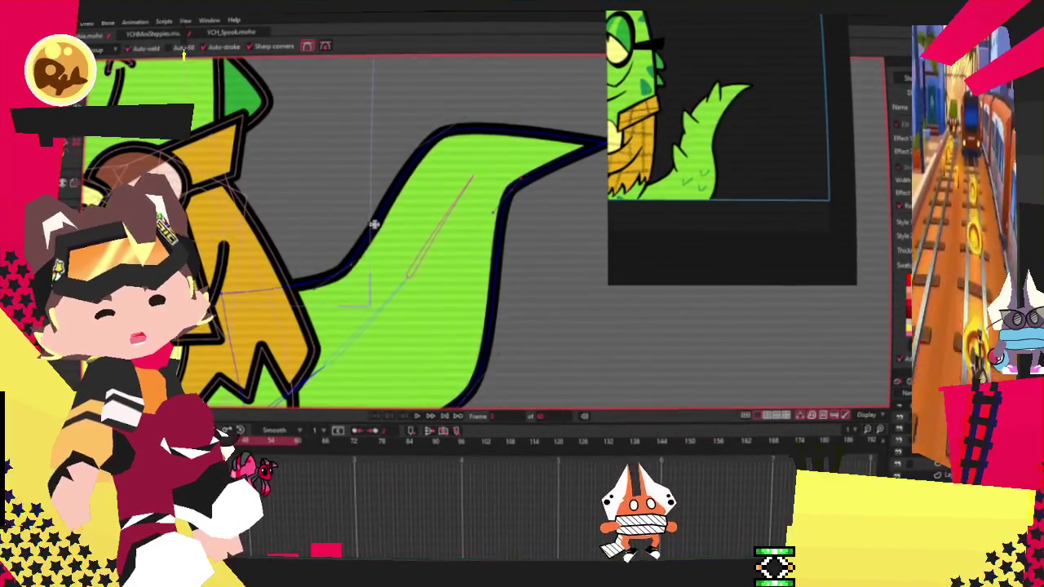
pyautogui.moveTo(369, 225); pyautogui.dragTo(343, 176)
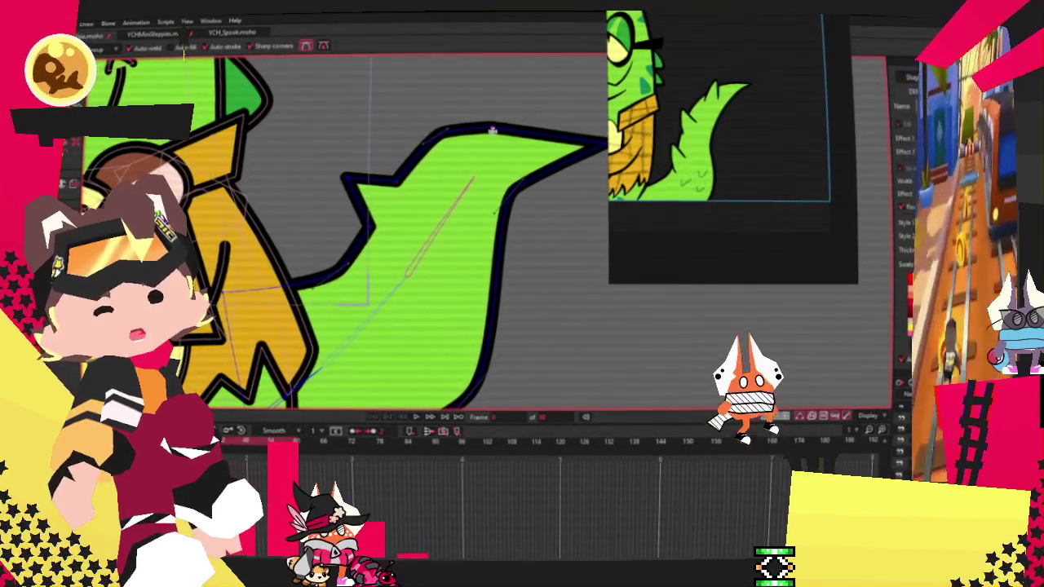
pyautogui.moveTo(523, 135); pyautogui.dragTo(523, 90)
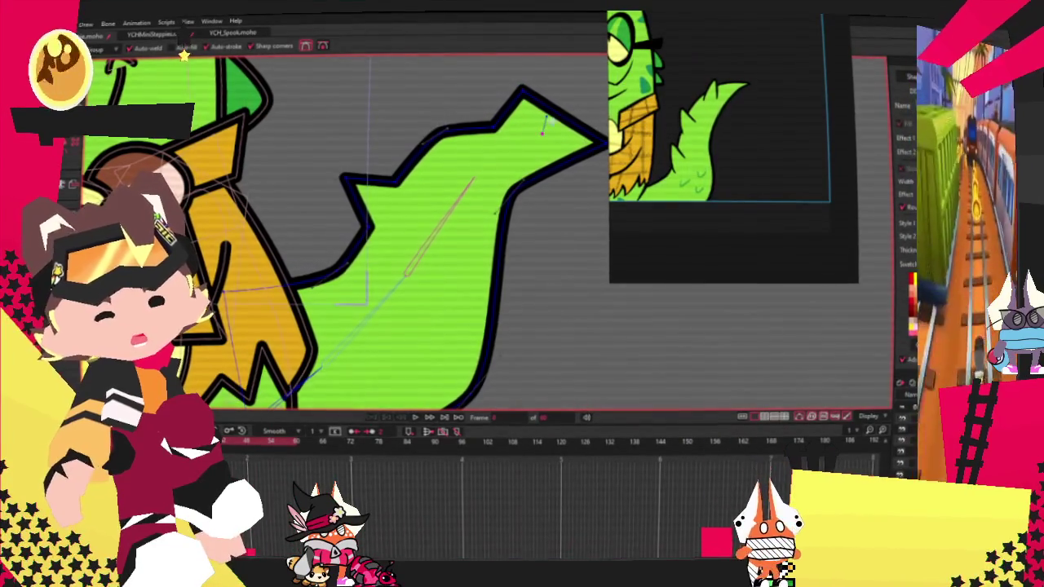
pyautogui.scroll(1, 546, 129)
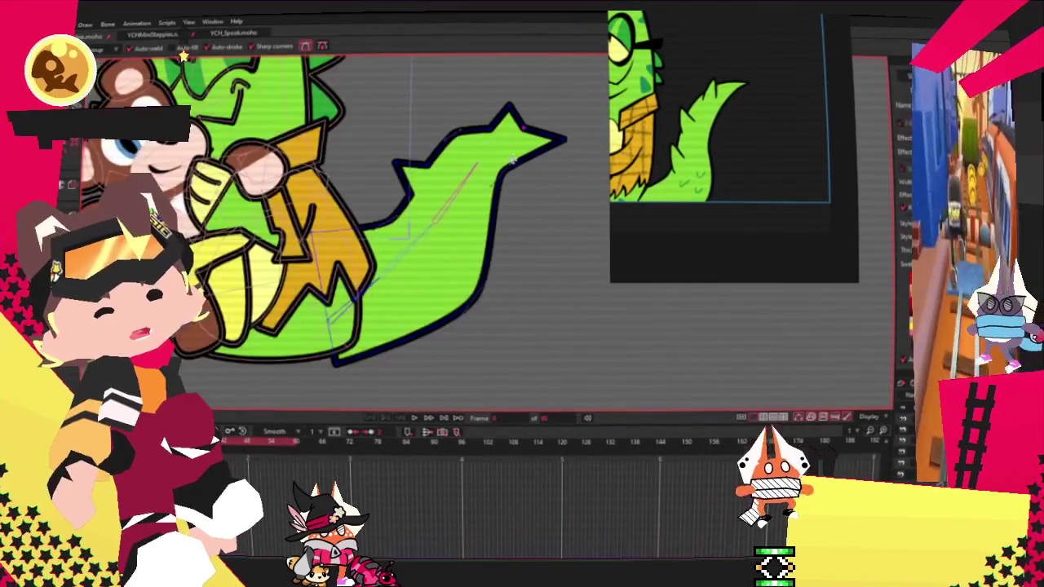
# - Round off the tail's sharp tips with Curvature and pull the right tip downward
pyautogui.press('c')
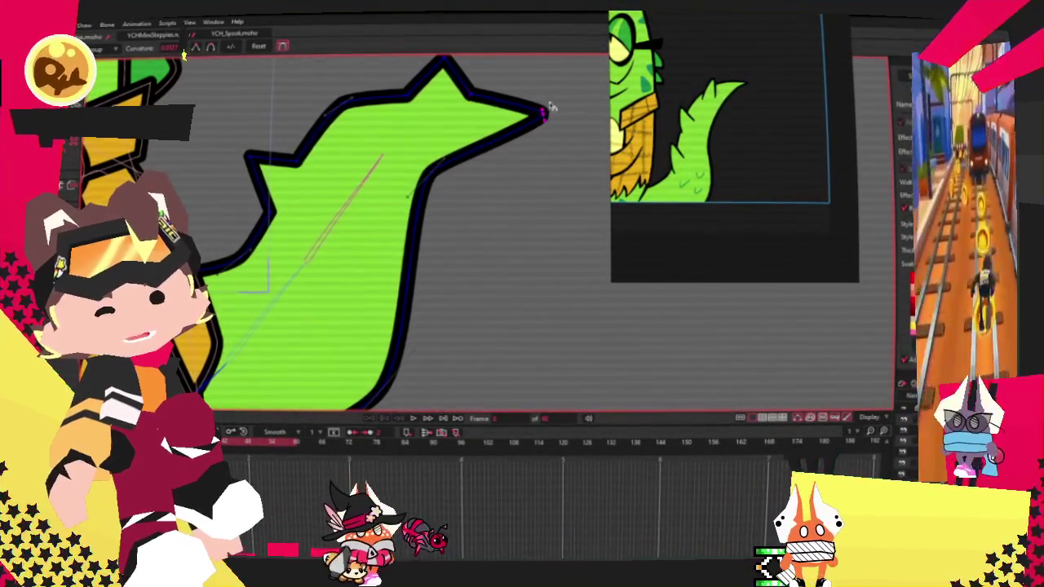
pyautogui.moveTo(547, 110); pyautogui.dragTo(534, 82)
pyautogui.press('t')
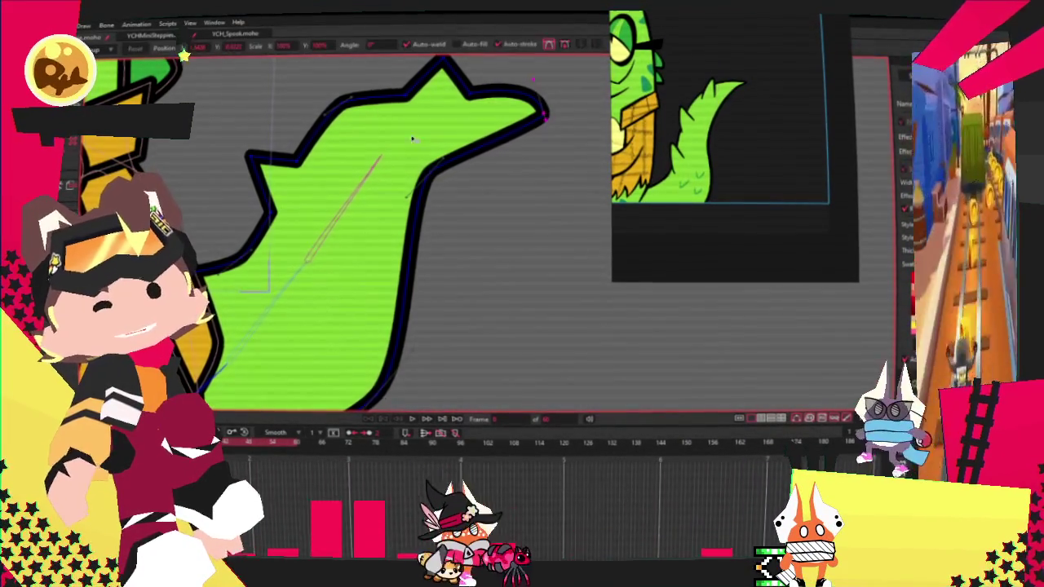
pyautogui.moveTo(545, 118); pyautogui.dragTo(548, 146)
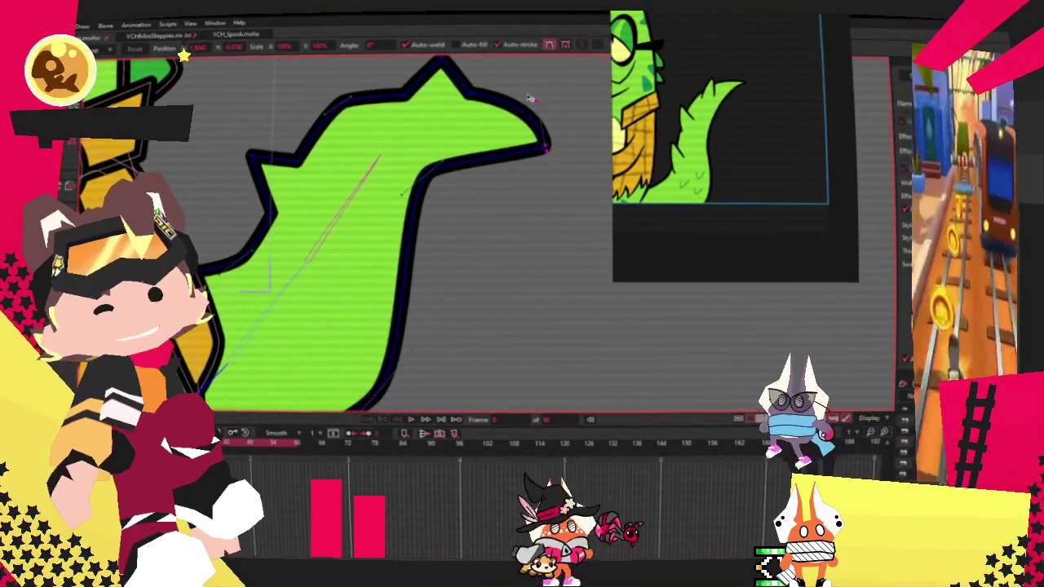
pyautogui.scroll(-1, 549, 131)
pyautogui.scroll(1, 518, 117)
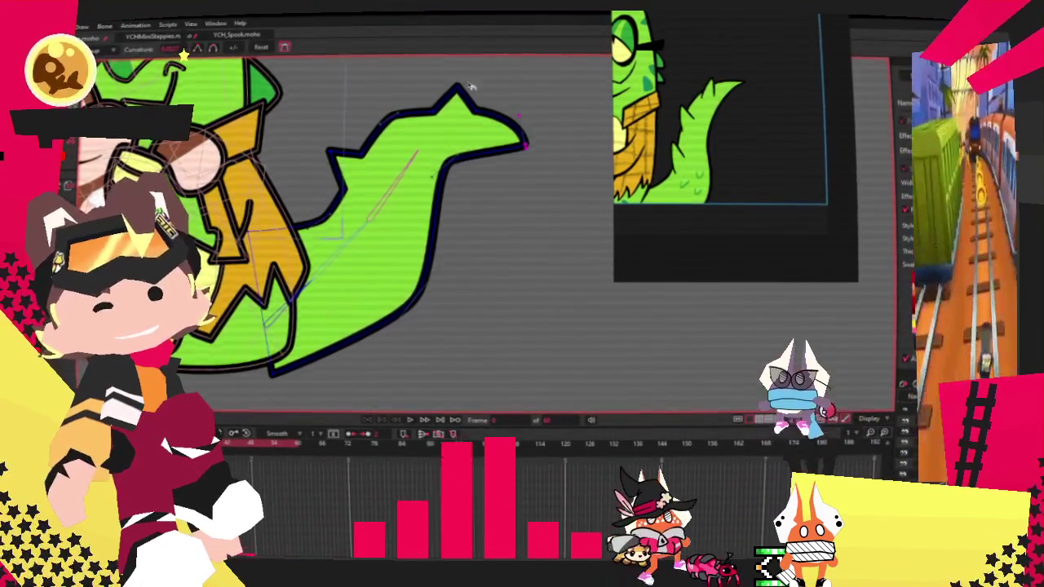
pyautogui.press('c')
pyautogui.click(439, 88)
pyautogui.click(265, 181)
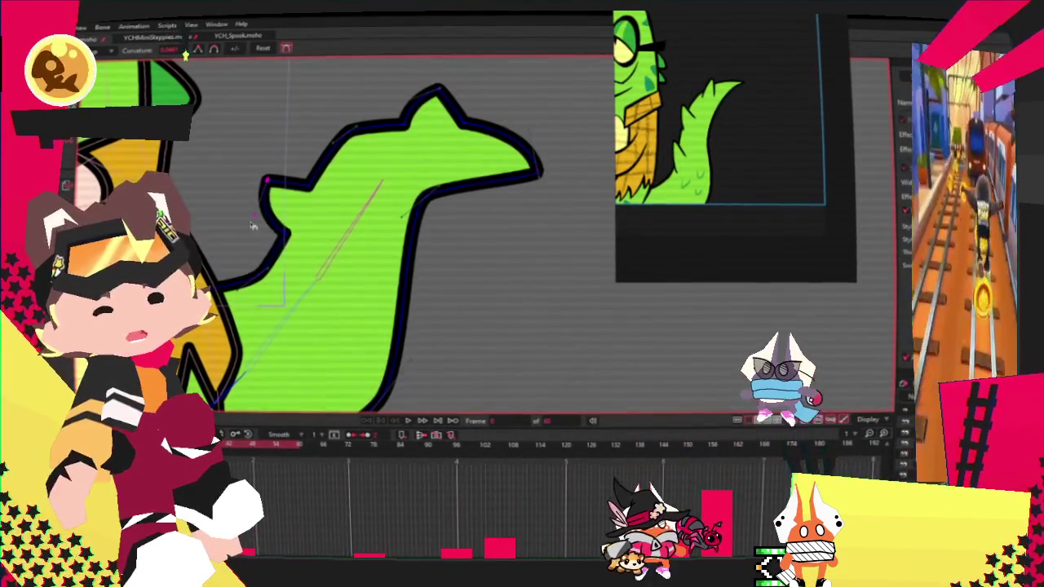
pyautogui.press('t')
pyautogui.scroll(1, 463, 76)
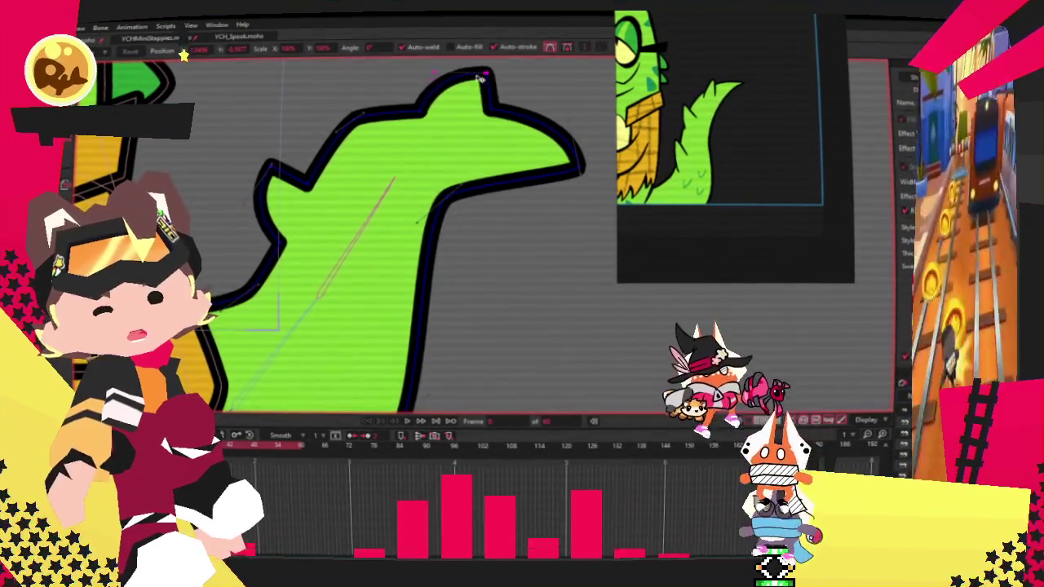
pyautogui.scroll(-2, 463, 76)
pyautogui.scroll(-2, 462, 76)
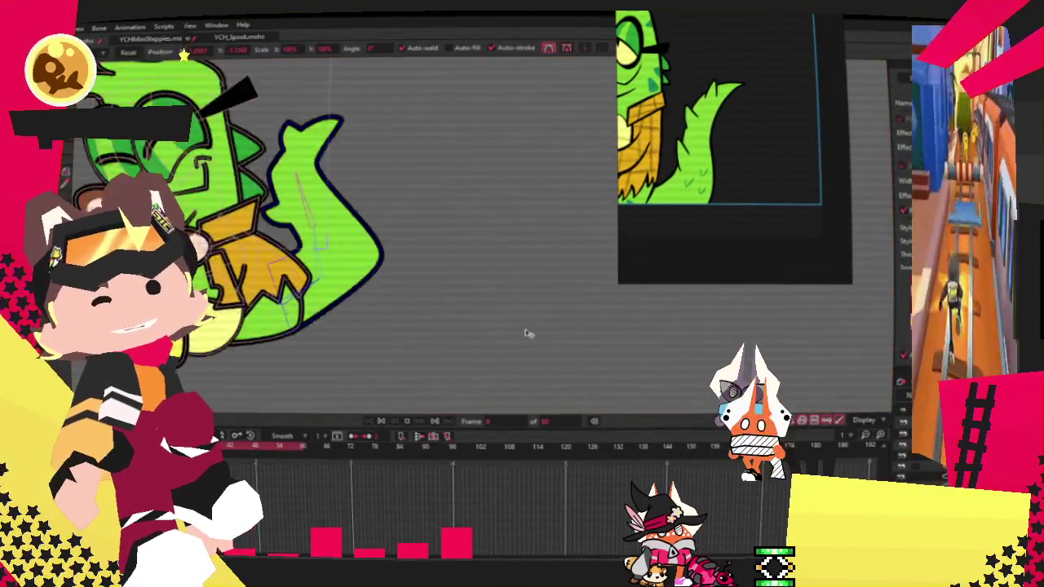
# - Shrink the tail points and pull them left, then undo the change
pyautogui.scroll(-2, 506, 345)
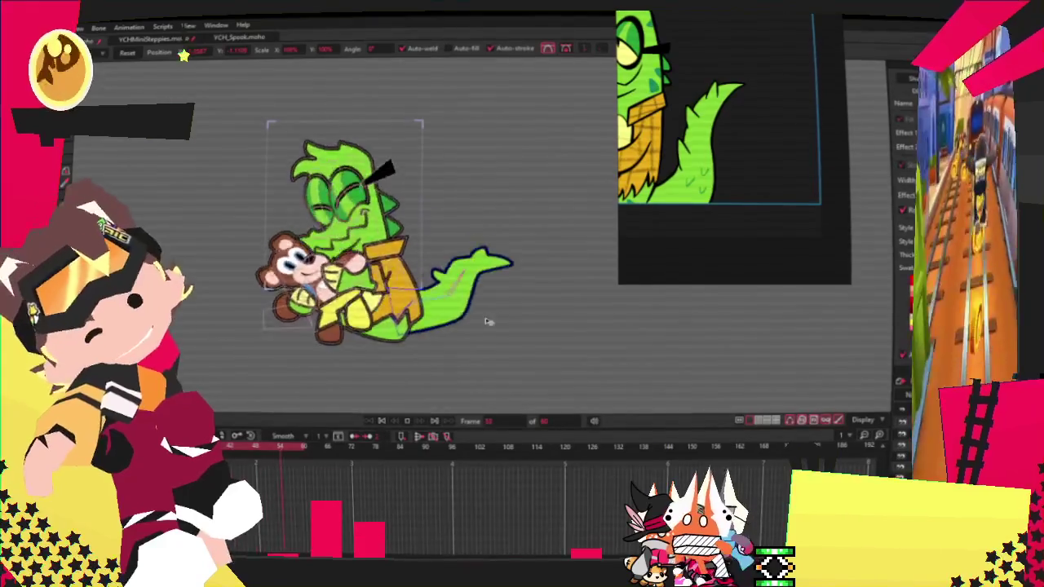
pyautogui.scroll(2, 494, 313)
pyautogui.scroll(1, 457, 343)
pyautogui.scroll(2, 489, 326)
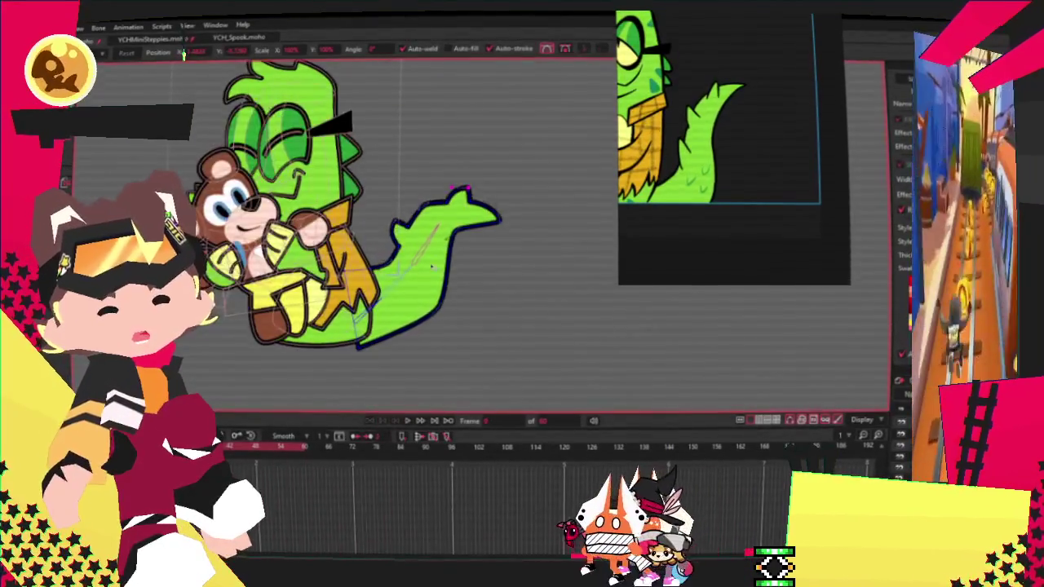
pyautogui.scroll(1, 522, 286)
pyautogui.scroll(1, 540, 264)
pyautogui.moveTo(563, 242); pyautogui.dragTo(503, 251)
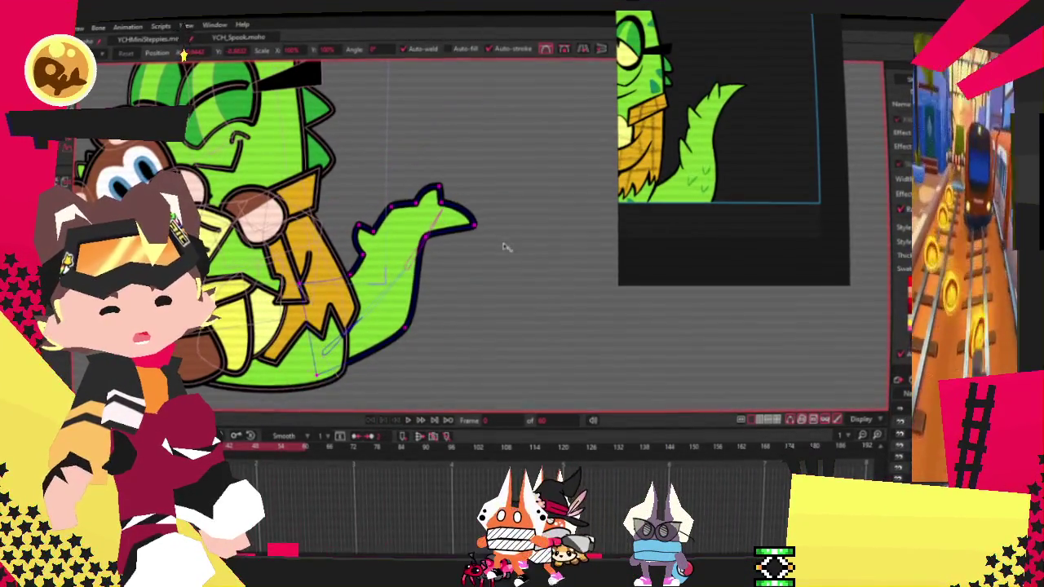
pyautogui.hotkey('ctrl', 'z')
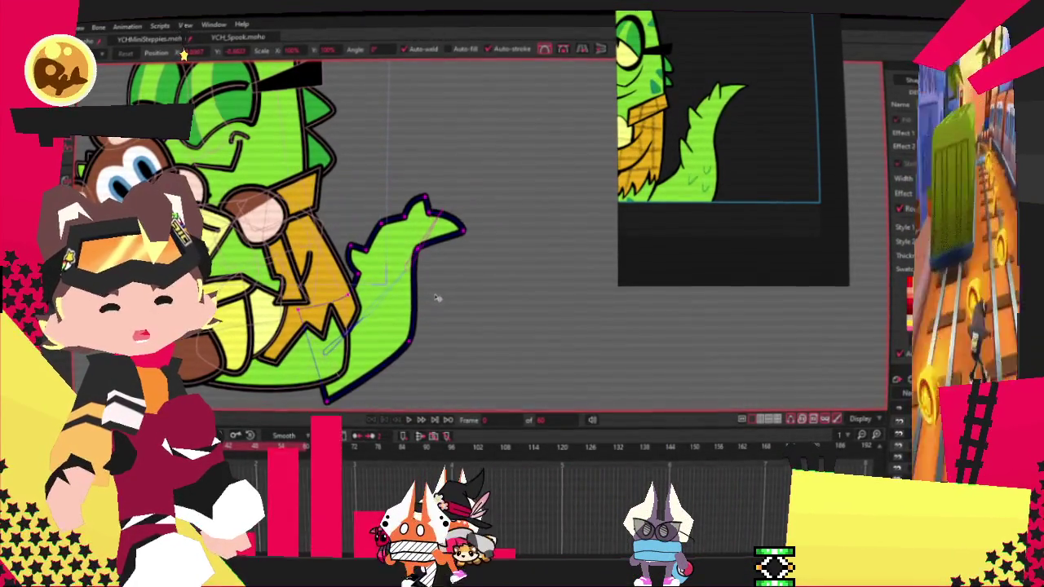
pyautogui.hotkey('ctrl', 'z')
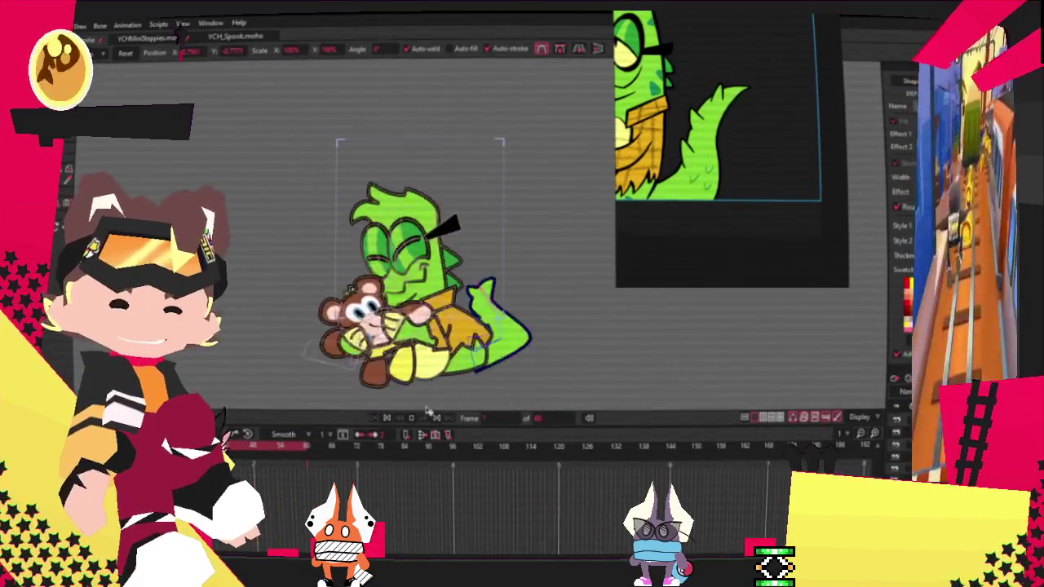
# - Rewind to frame 0, nudge and reshape the tail, and replay the animation to check it
pyautogui.click(389, 418)
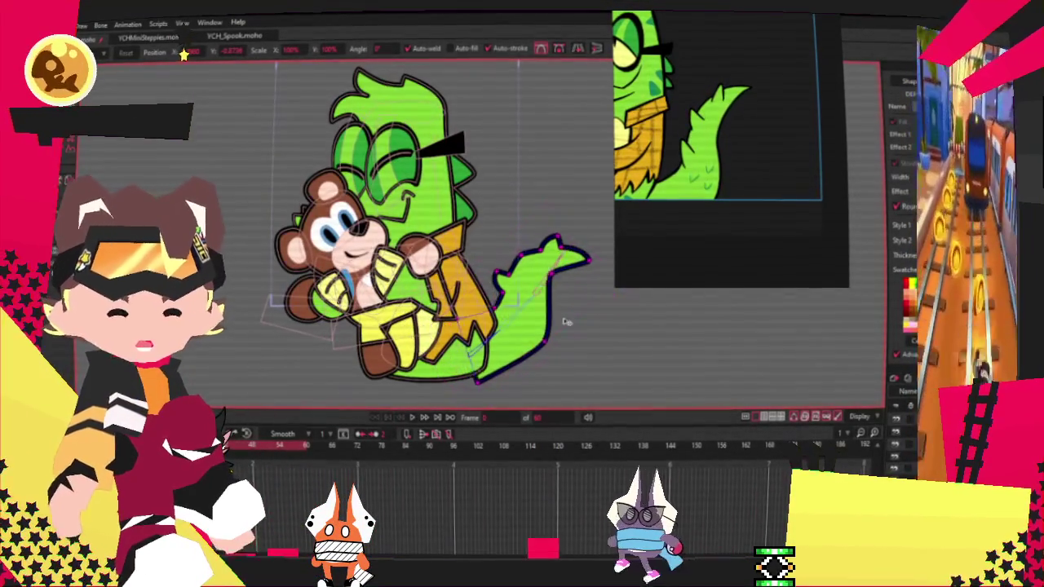
pyautogui.moveTo(554, 325); pyautogui.dragTo(559, 336)
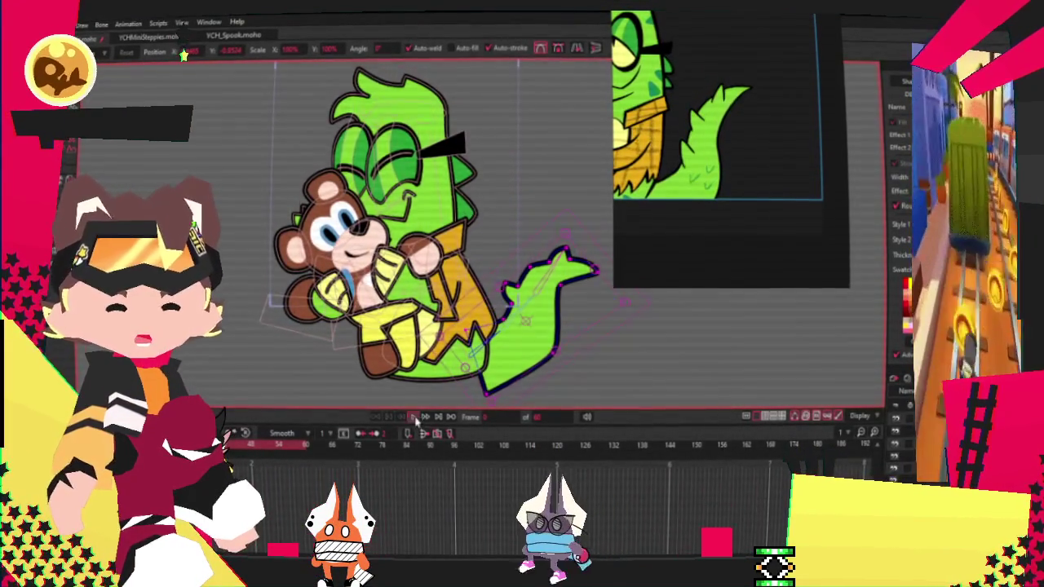
pyautogui.click(414, 417)
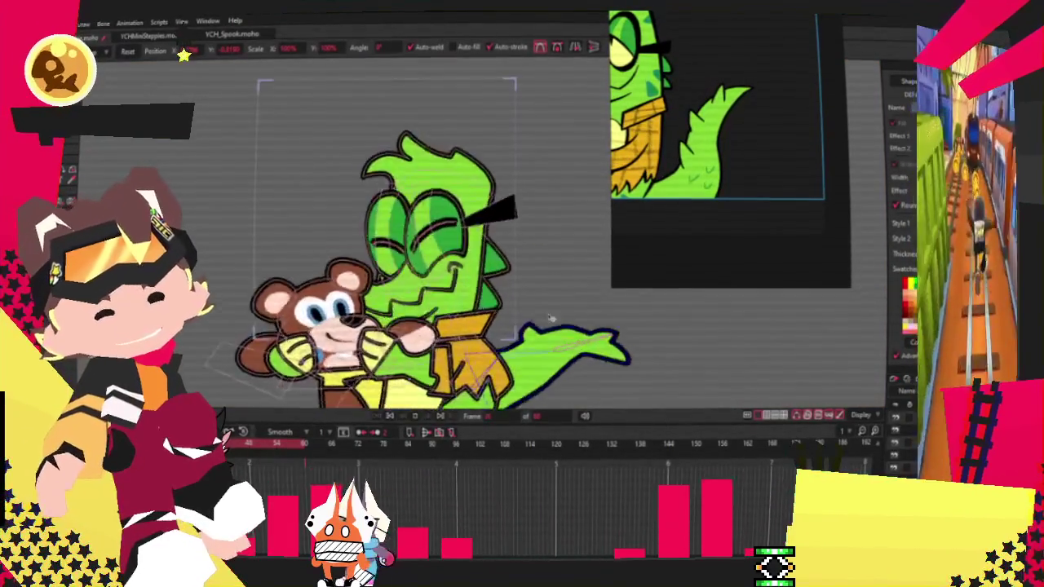
pyautogui.click(387, 417)
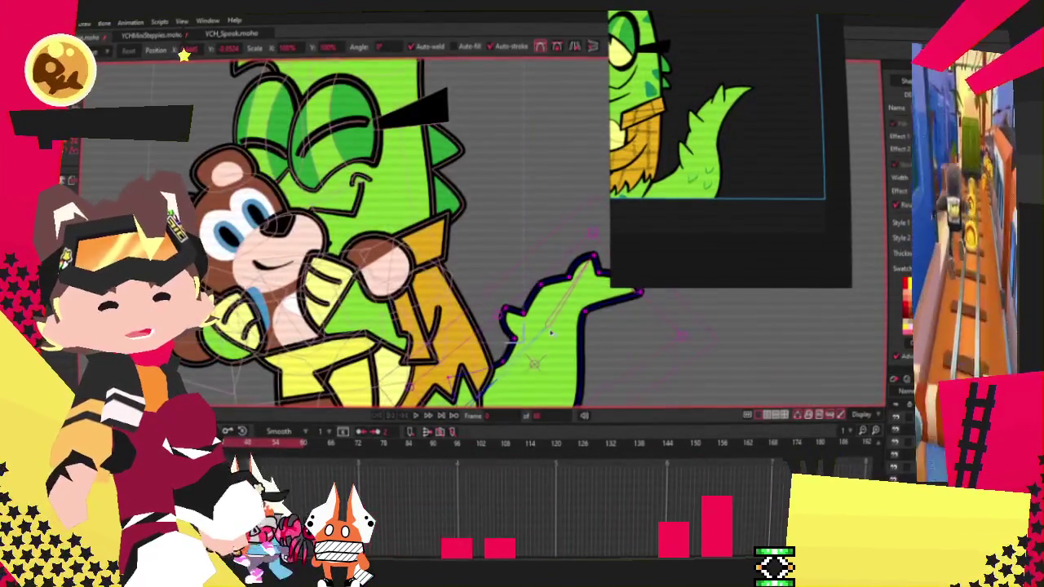
pyautogui.scroll(3, 543, 328)
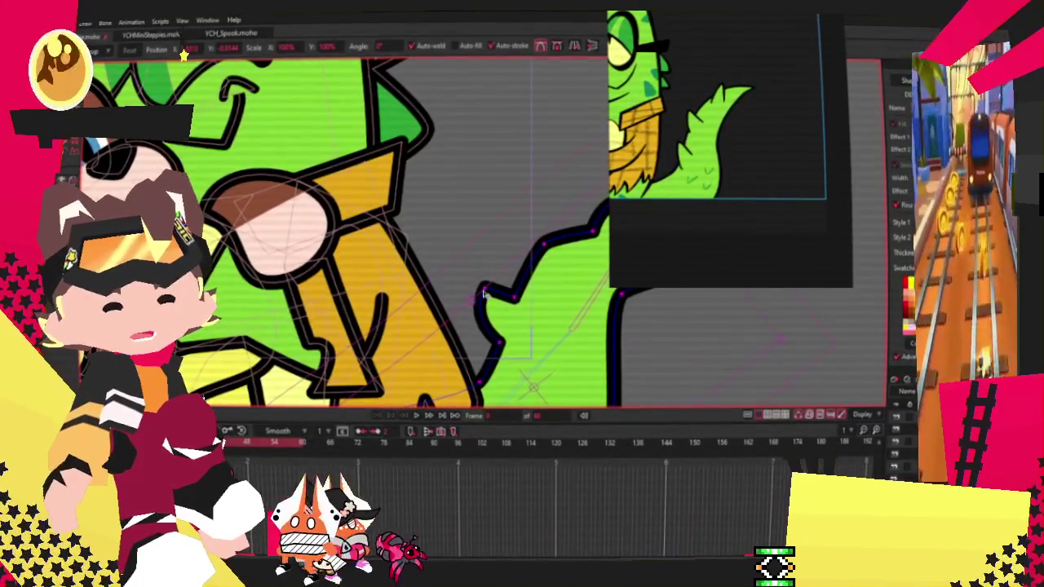
pyautogui.moveTo(483, 298); pyautogui.dragTo(569, 293)
pyautogui.scroll(2, 568, 293)
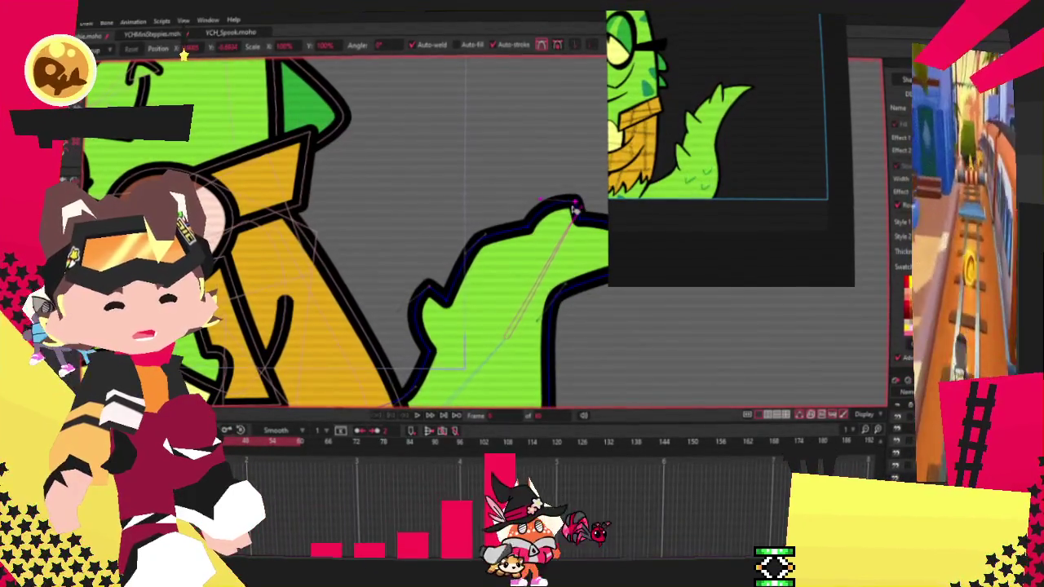
pyautogui.click(415, 417)
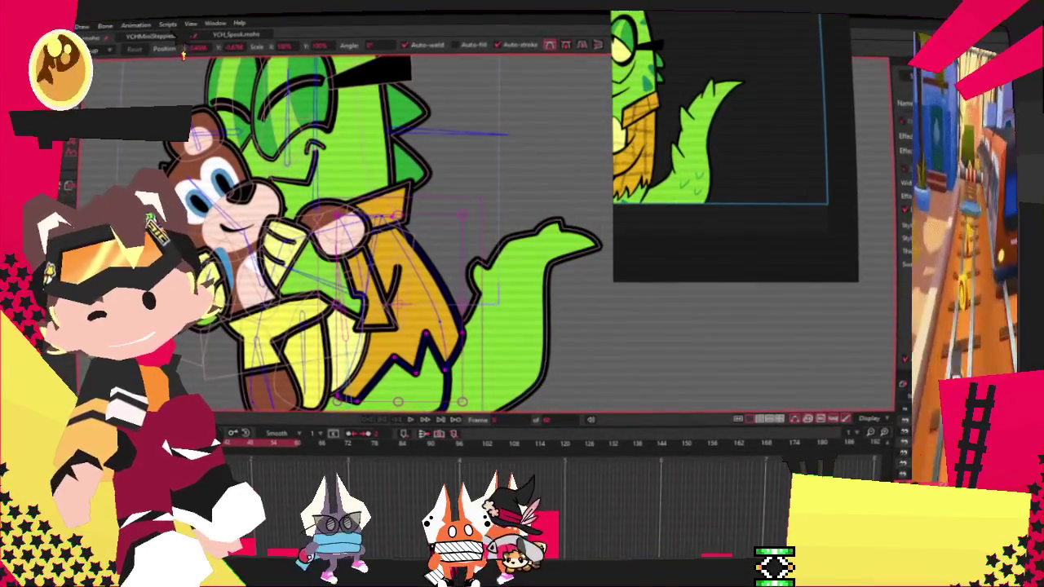
pyautogui.press('g')
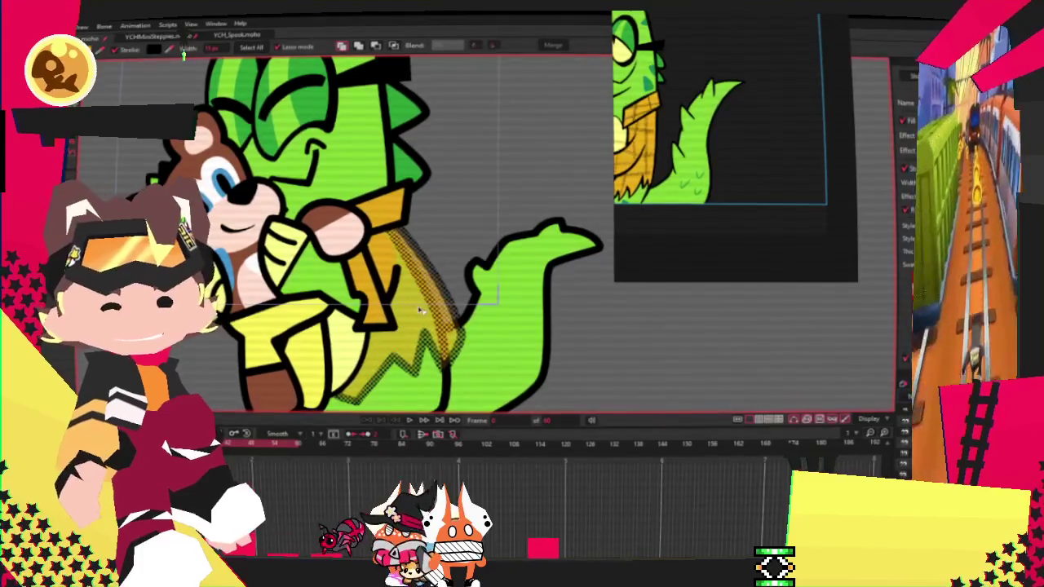
pyautogui.scroll(-3, 437, 308)
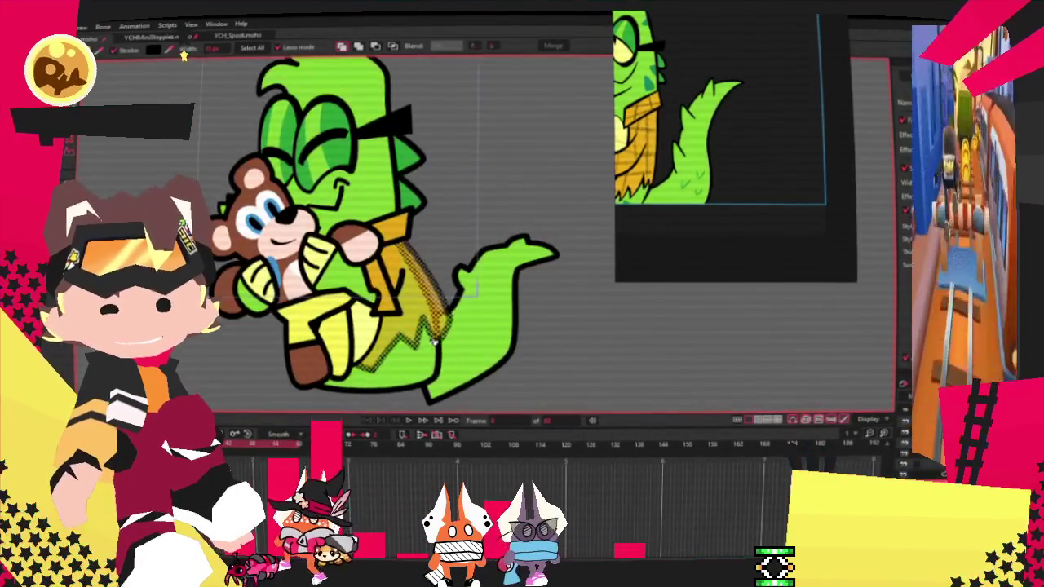
pyautogui.press('t')
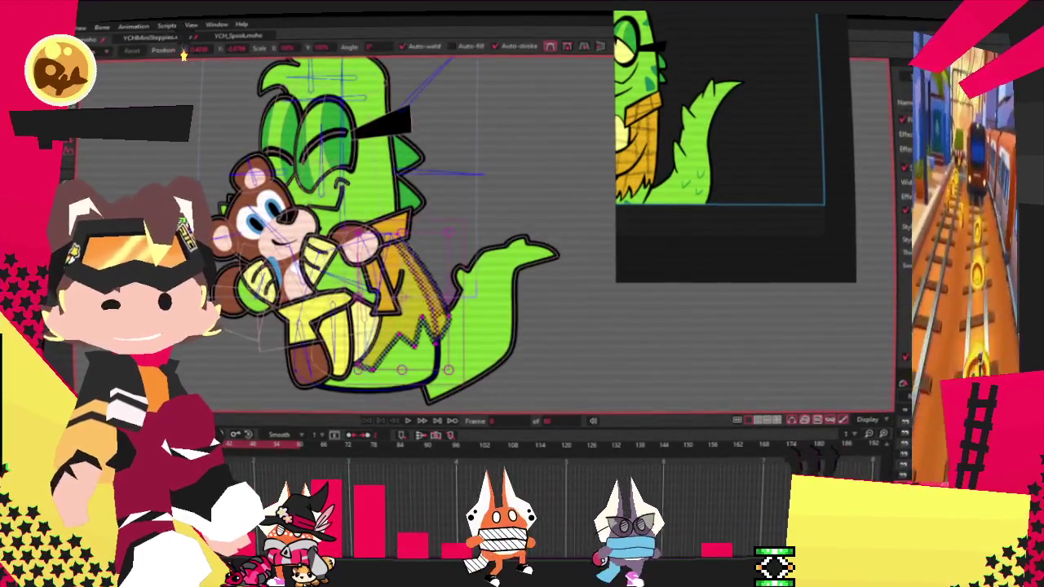
pyautogui.scroll(1, 415, 306)
pyautogui.scroll(1, 416, 307)
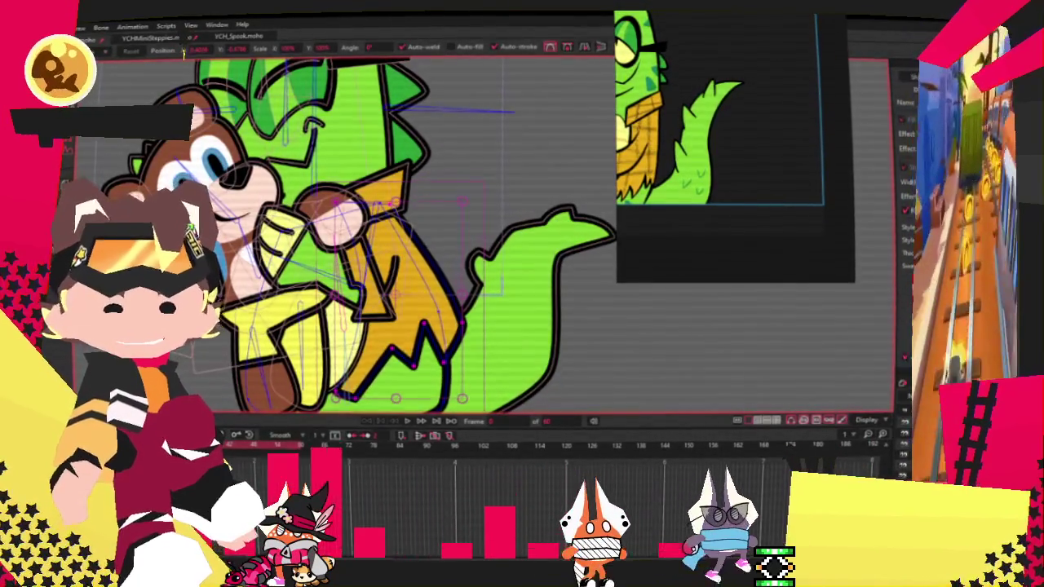
pyautogui.press('g')
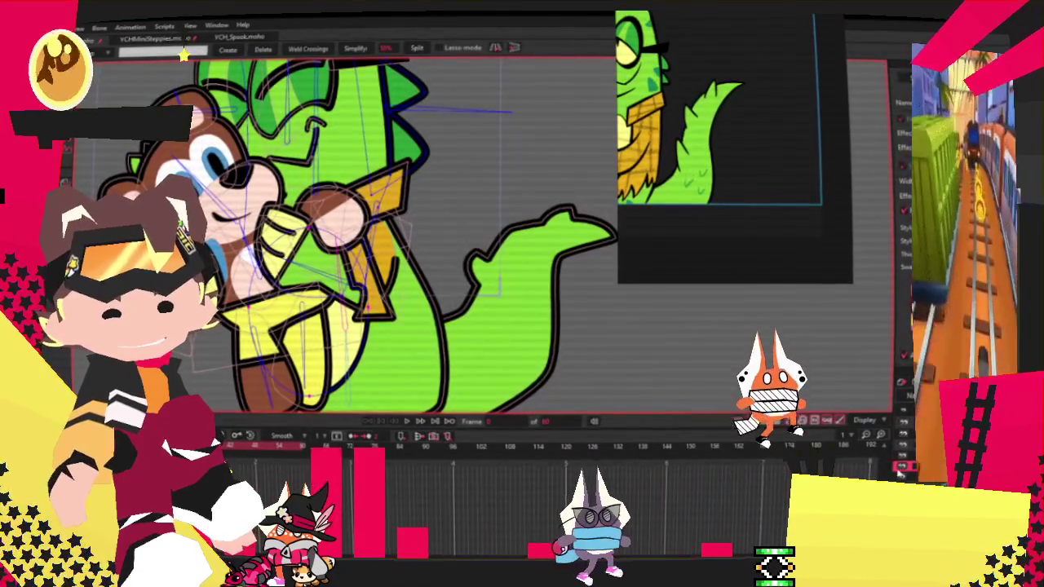
pyautogui.press('t')
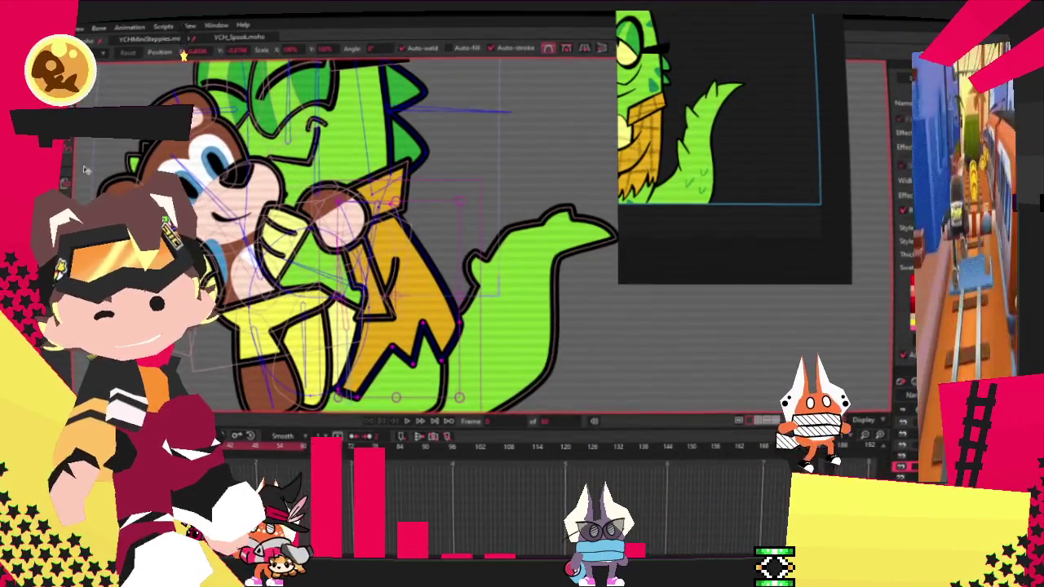
pyautogui.press('b')
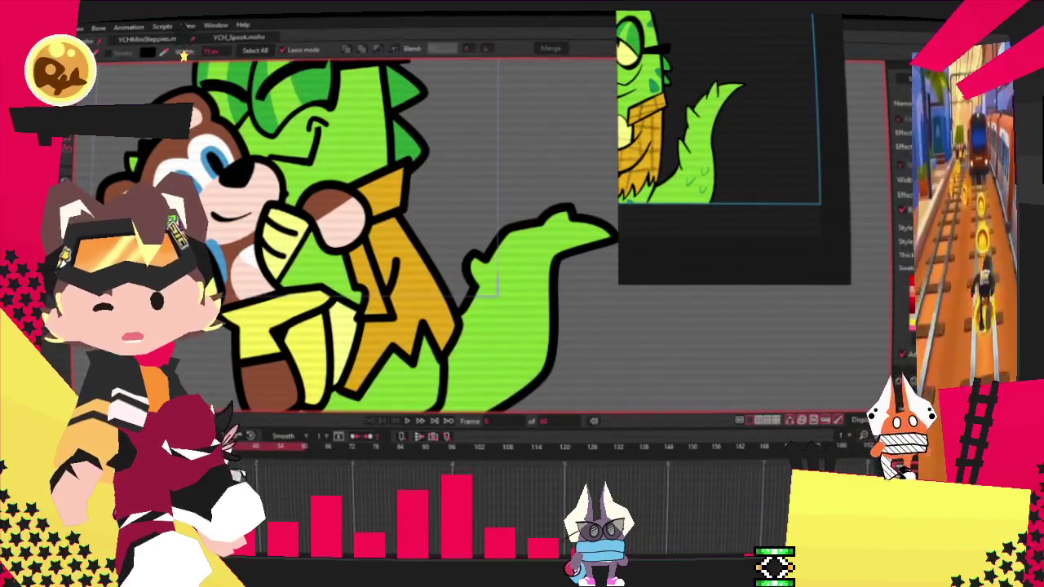
pyautogui.press('t')
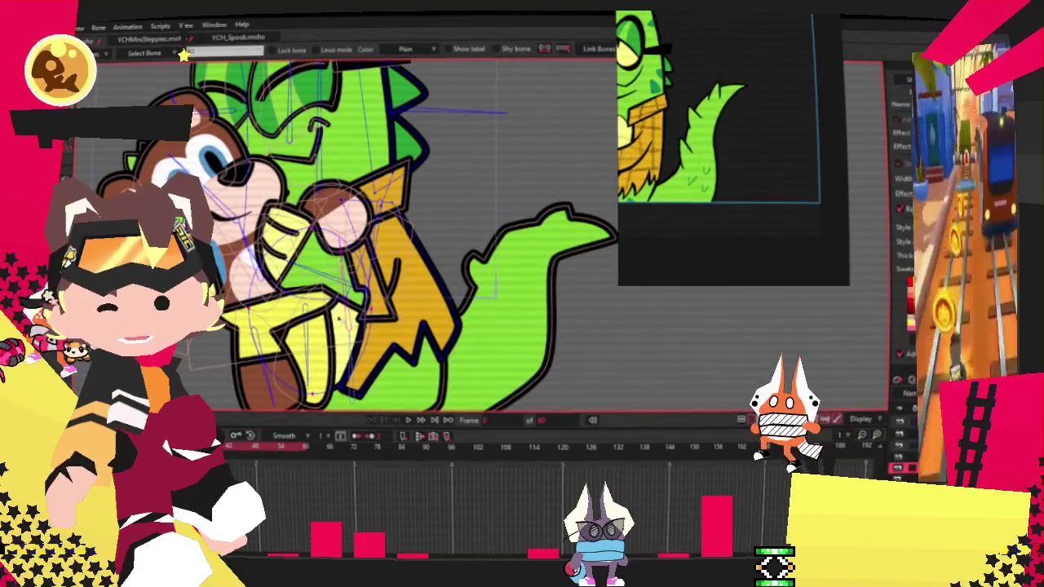
pyautogui.scroll(3, 420, 331)
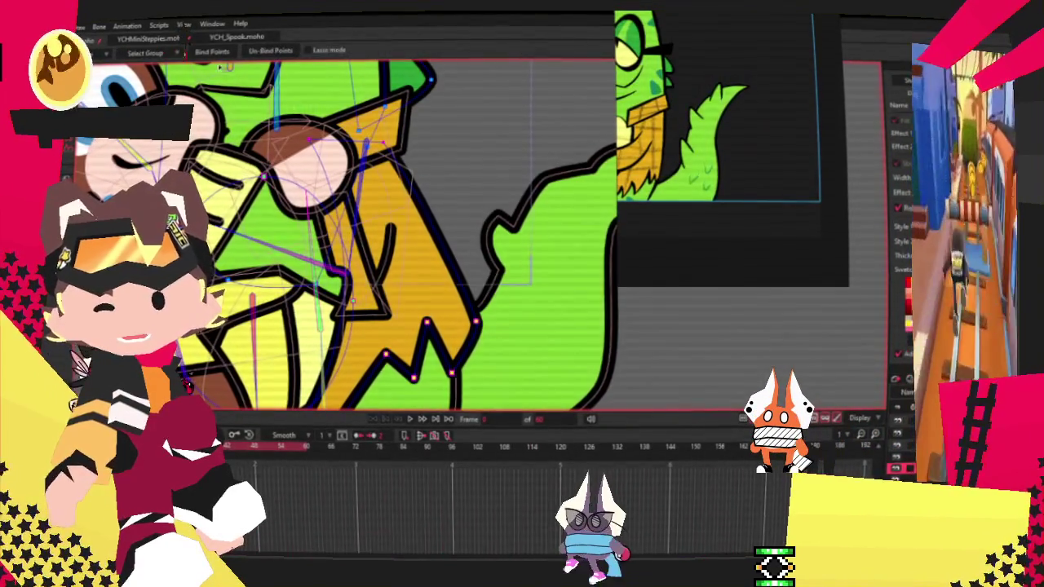
pyautogui.scroll(-2, 414, 408)
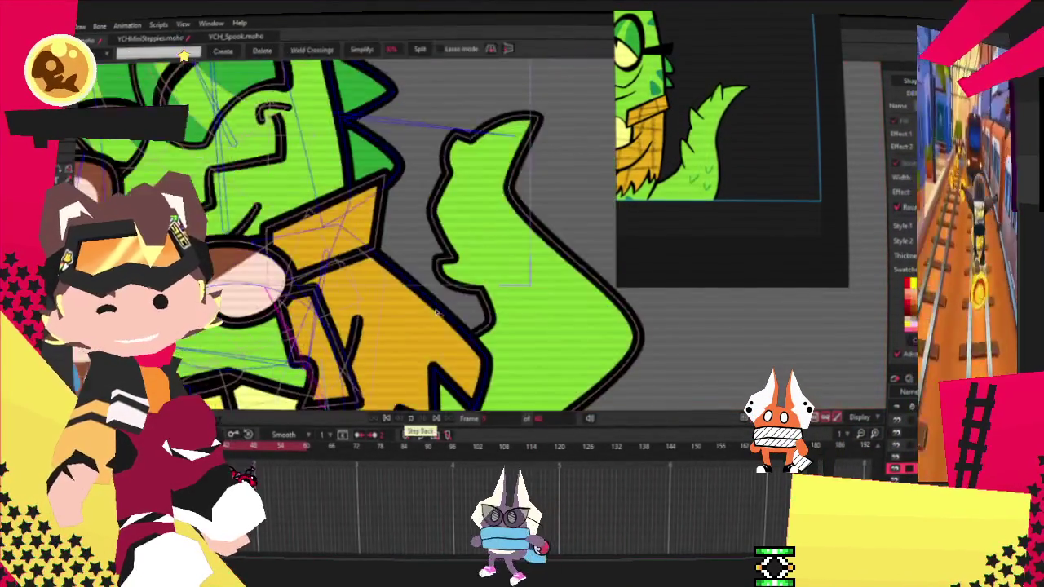
pyautogui.scroll(-2, 414, 408)
pyautogui.scroll(-2, 414, 408)
pyautogui.scroll(-2, 415, 408)
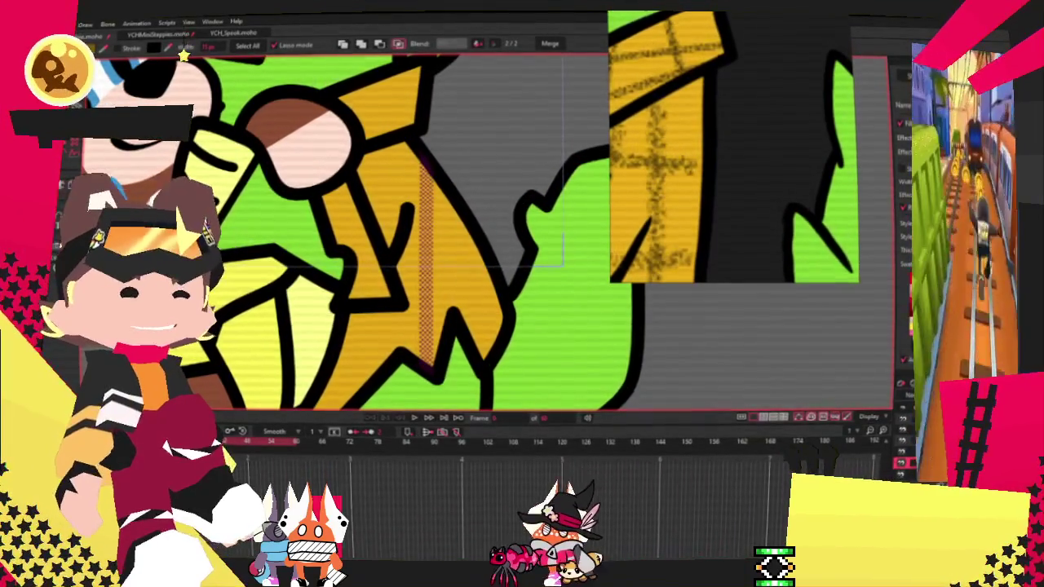
# - Pick a darker golden stripe colour and cycle Select Shape to the stripe underneath
pyautogui.click(185, 52)
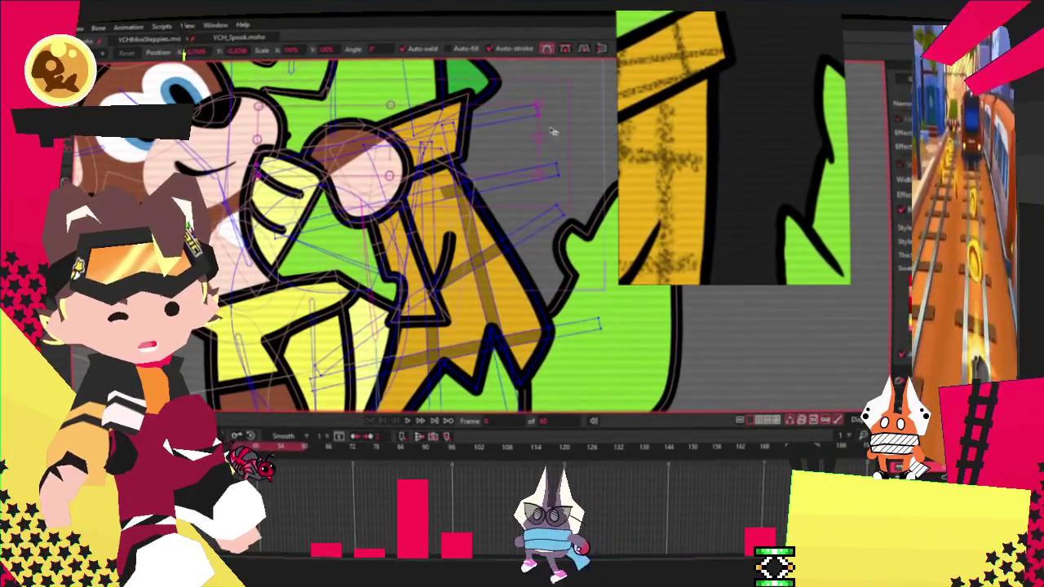
pyautogui.scroll(2, 376, 249)
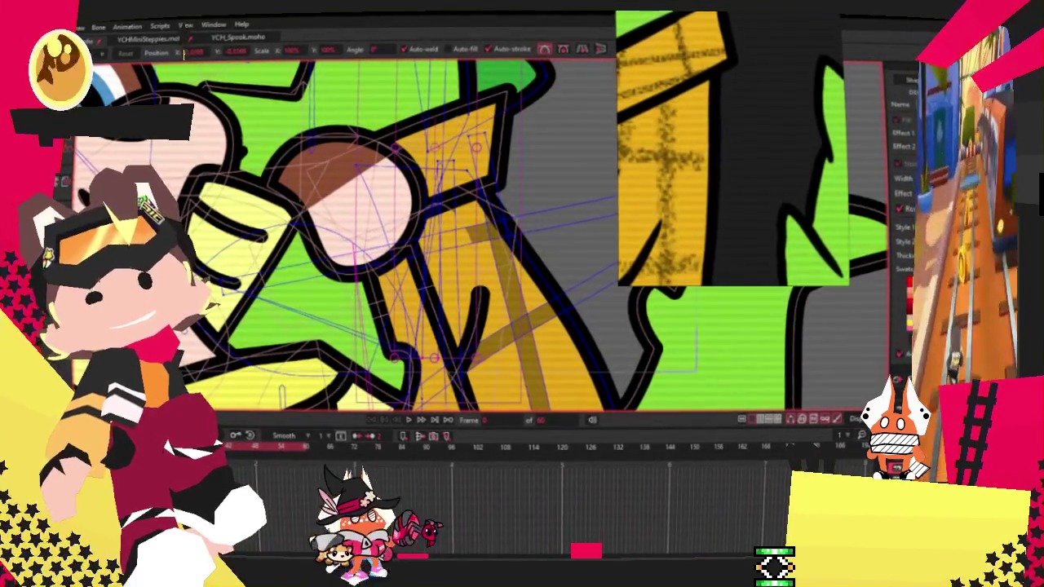
pyautogui.press('u')
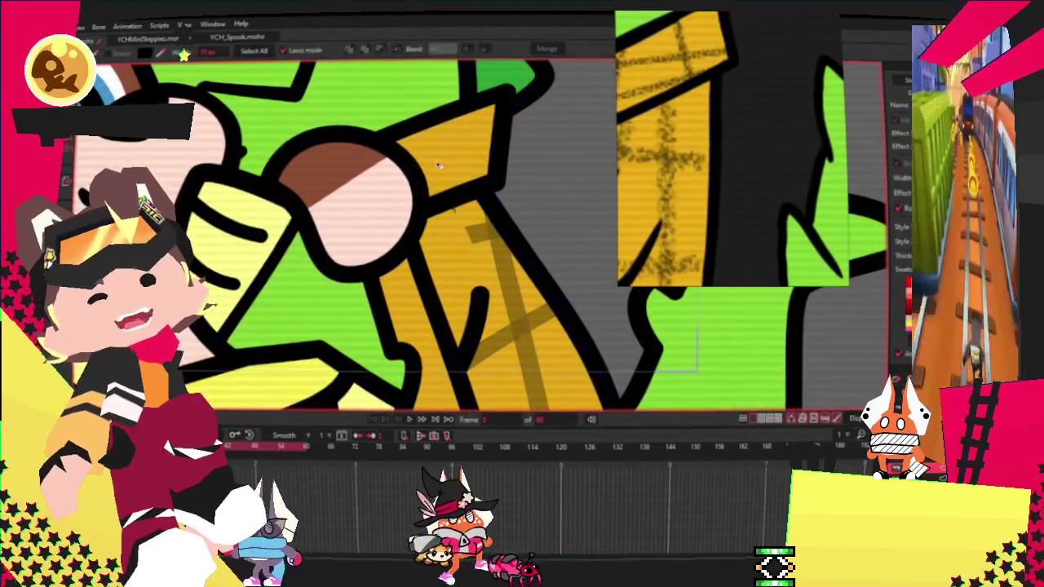
pyautogui.click(422, 144)
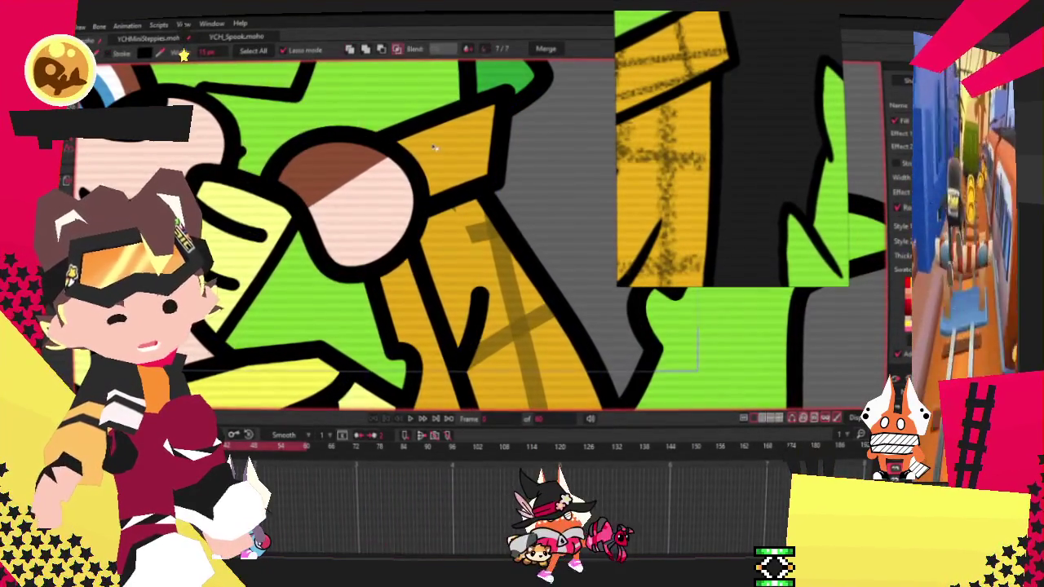
pyautogui.scroll(-3, 571, 163)
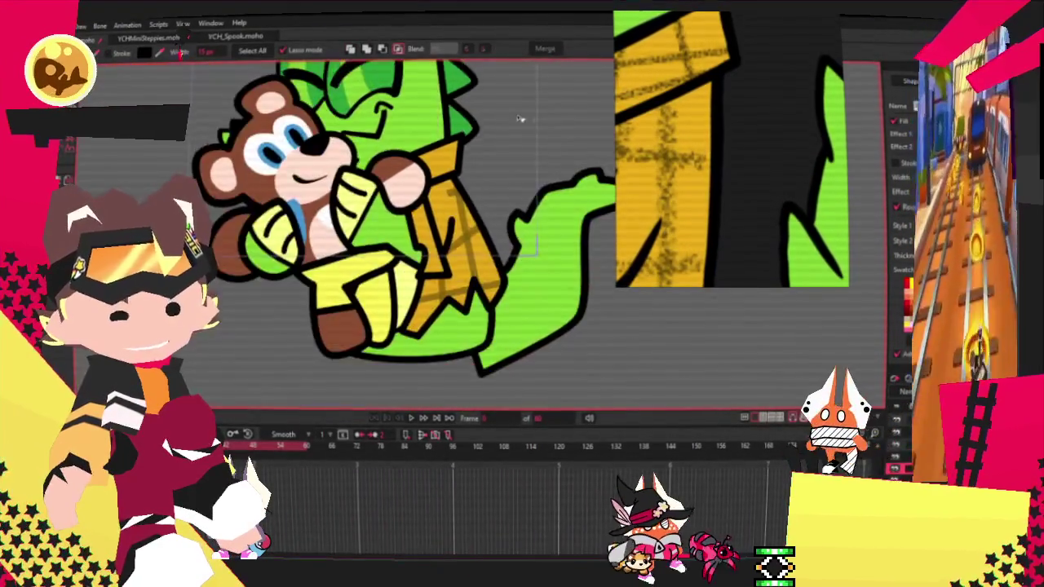
pyautogui.scroll(3, 566, 114)
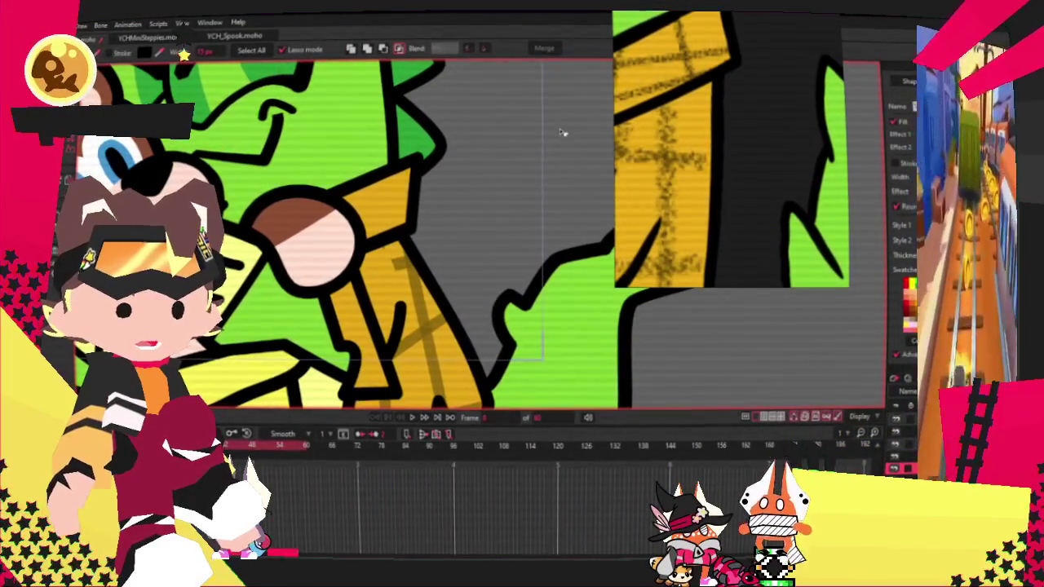
# - Add and place a new stripe on the upper jacket, then select and deselect its shape
pyautogui.scroll(-1, 490, 184)
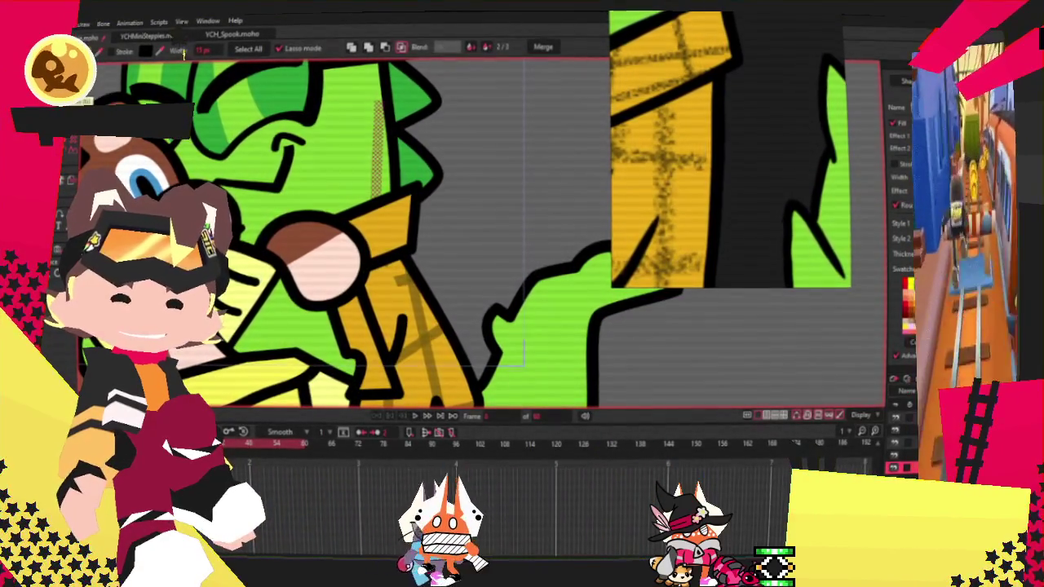
pyautogui.press('u')
pyautogui.press('t')
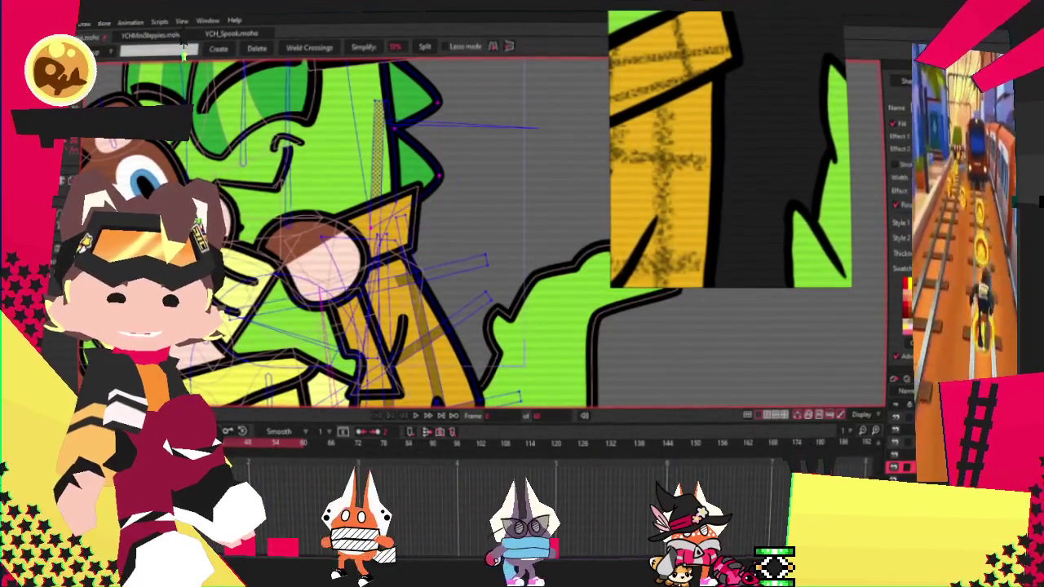
pyautogui.click(509, 260)
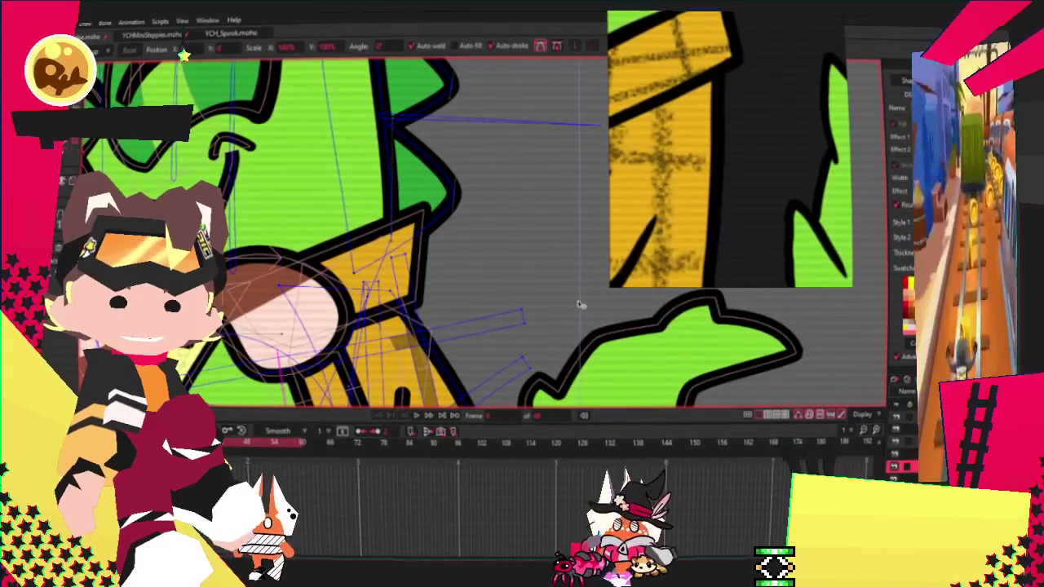
pyautogui.press('g')
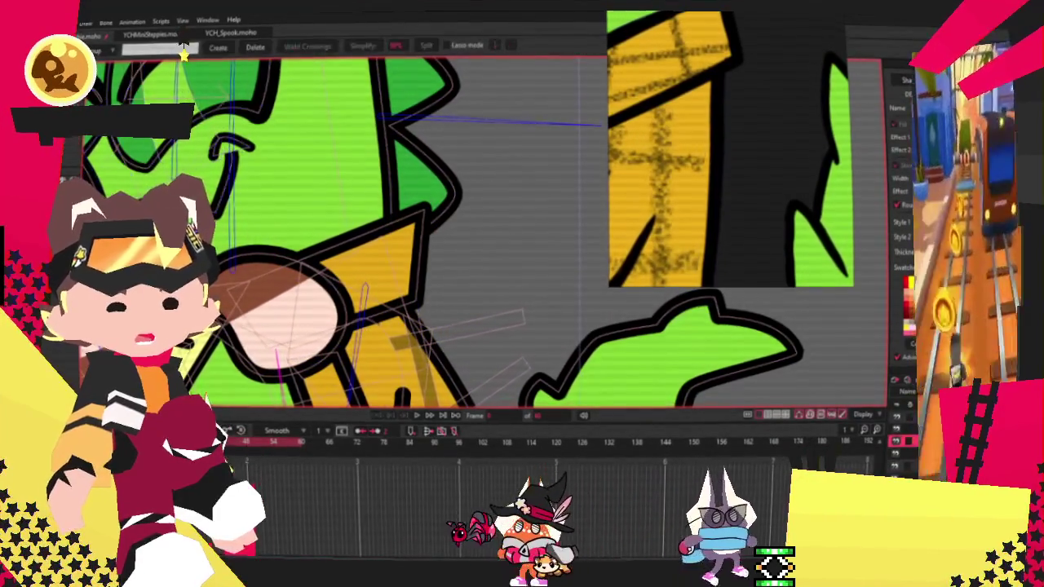
pyautogui.press('t')
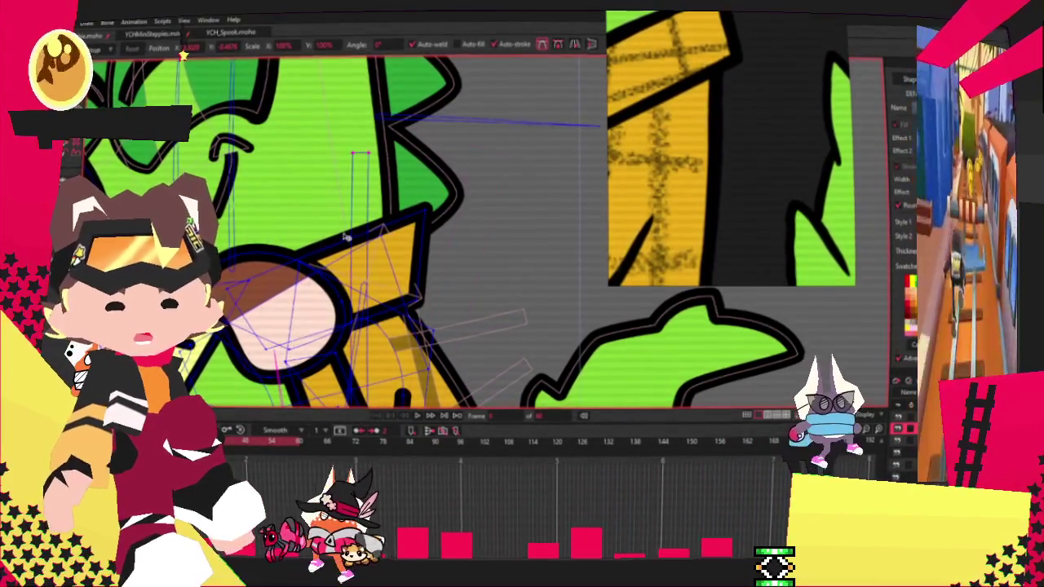
pyautogui.press('q')
pyautogui.click(416, 272)
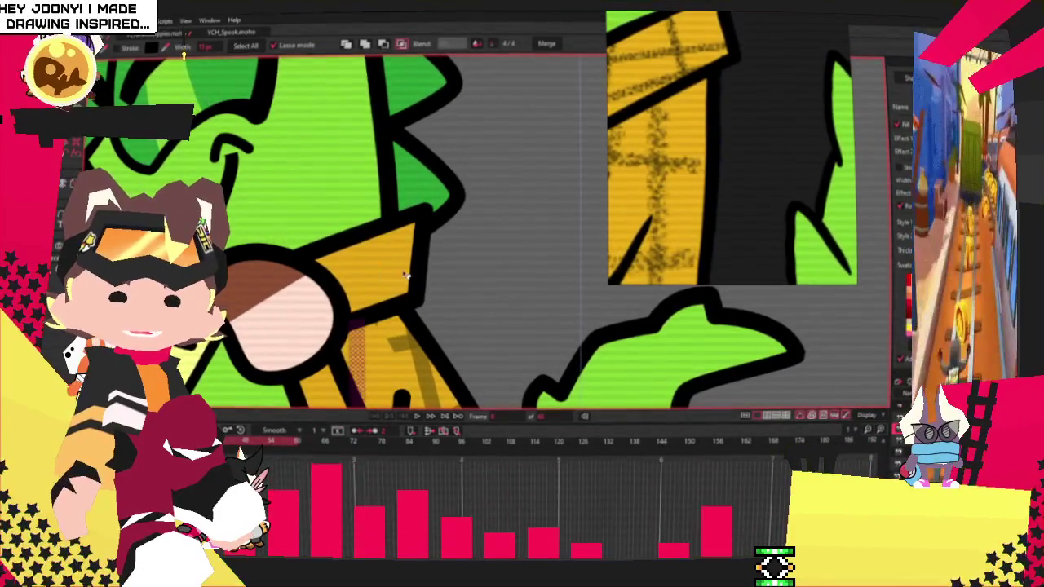
pyautogui.click(468, 212)
pyautogui.scroll(-3, 468, 212)
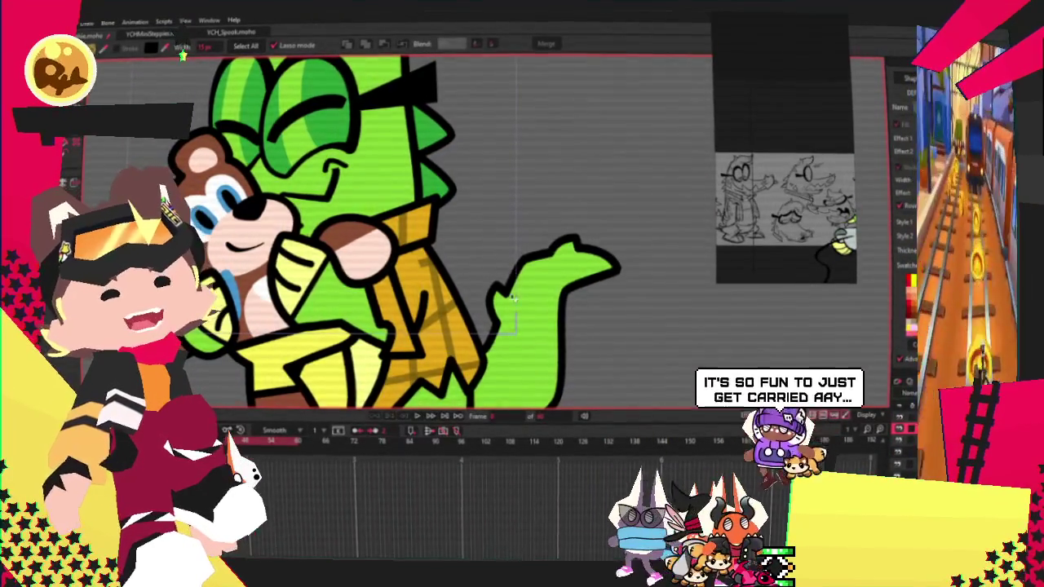
# - Play the hug animation to check the stripes, then show the arm bones and use Bind Points on the stripe points
pyautogui.click(416, 420)
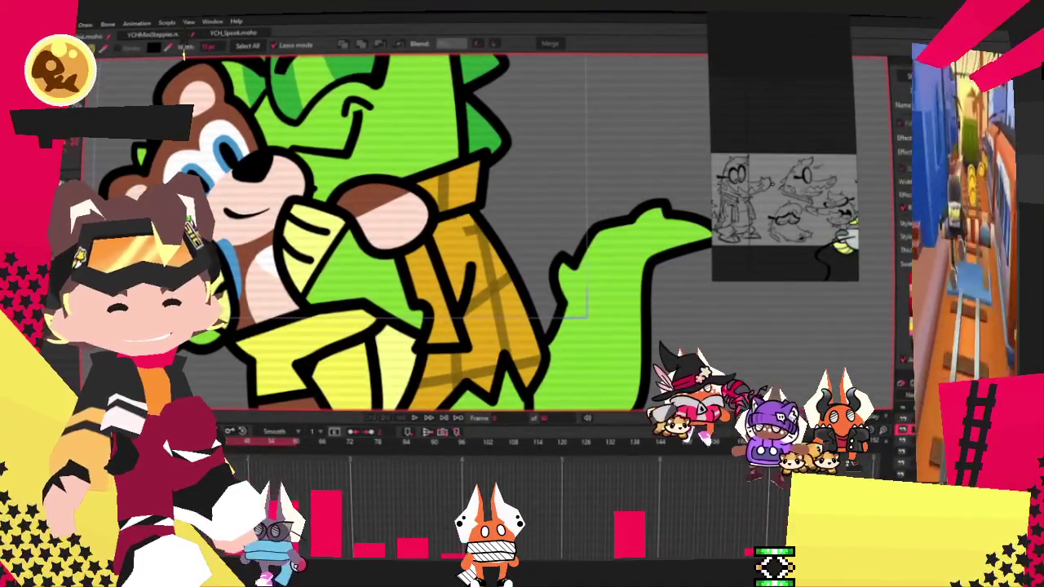
pyautogui.press('z')
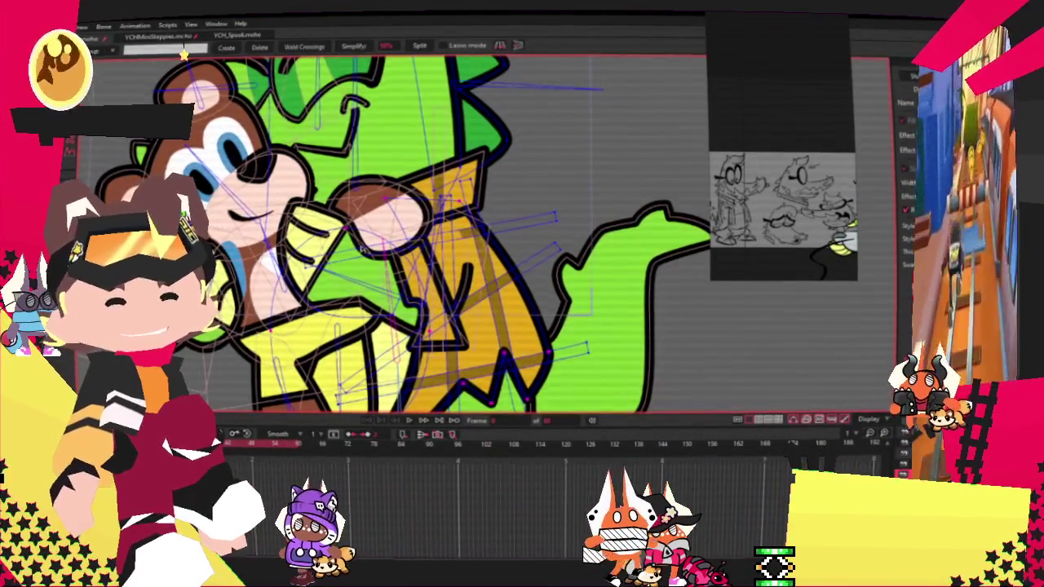
pyautogui.scroll(3, 581, 212)
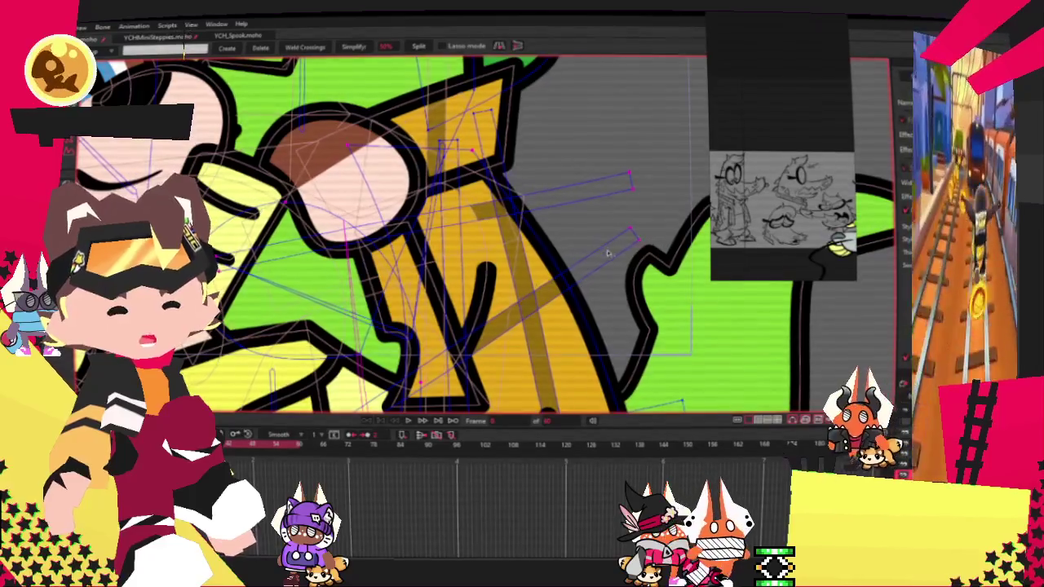
pyautogui.scroll(-3, 608, 254)
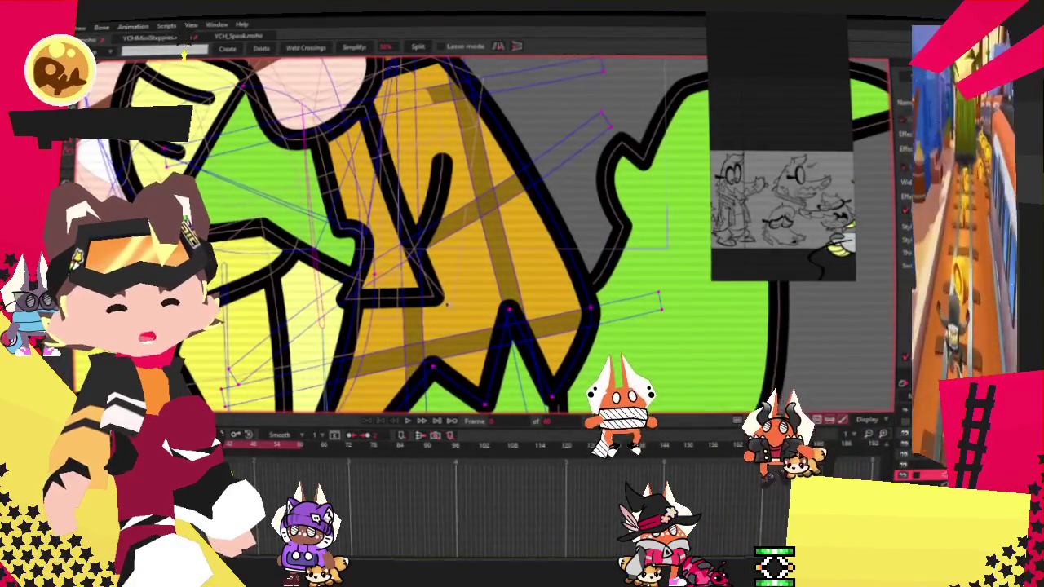
pyautogui.scroll(-4, 452, 306)
pyautogui.scroll(3, 406, 338)
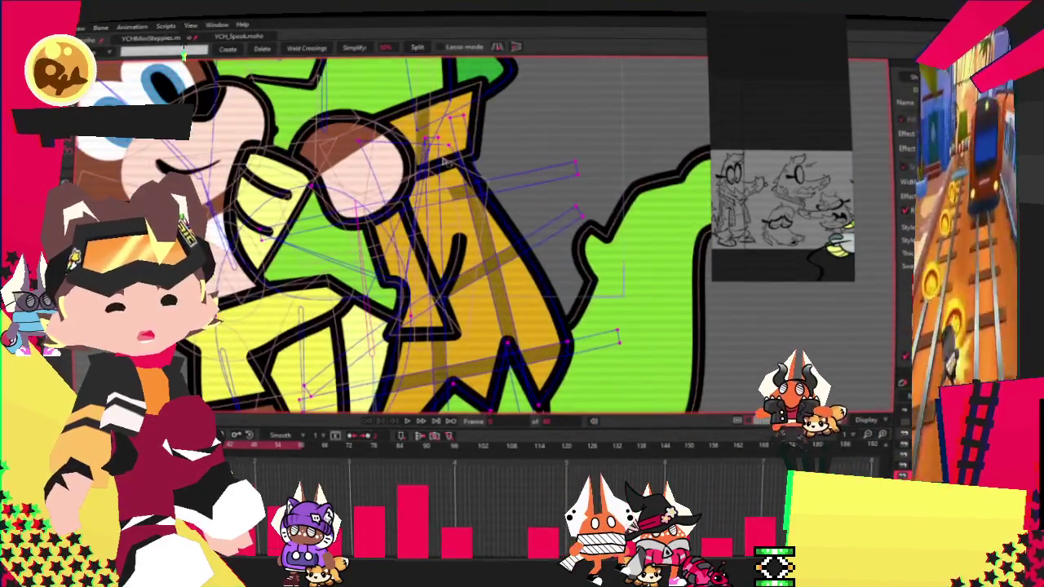
pyautogui.press('i')
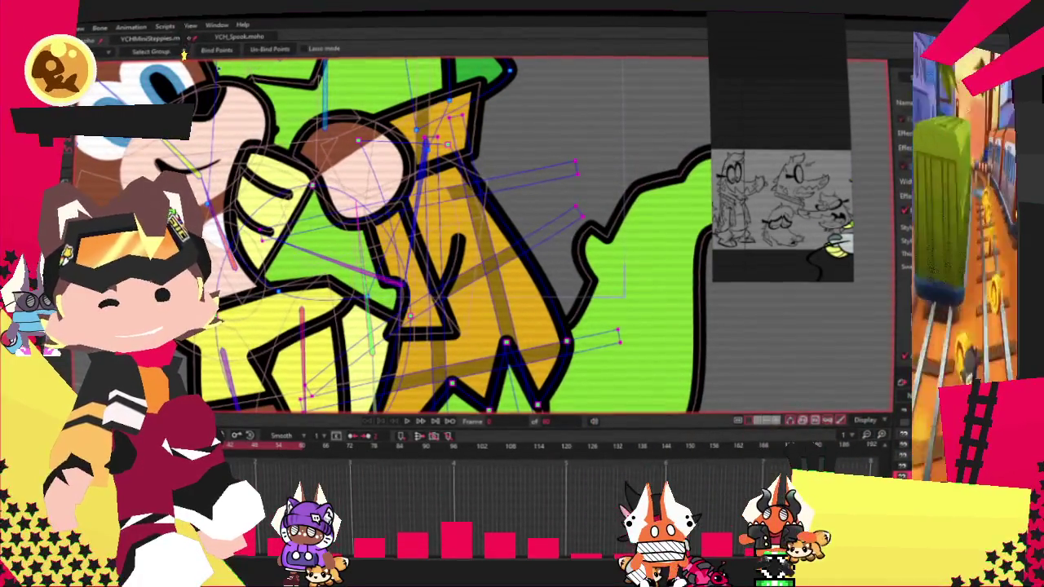
pyautogui.scroll(-3, 342, 245)
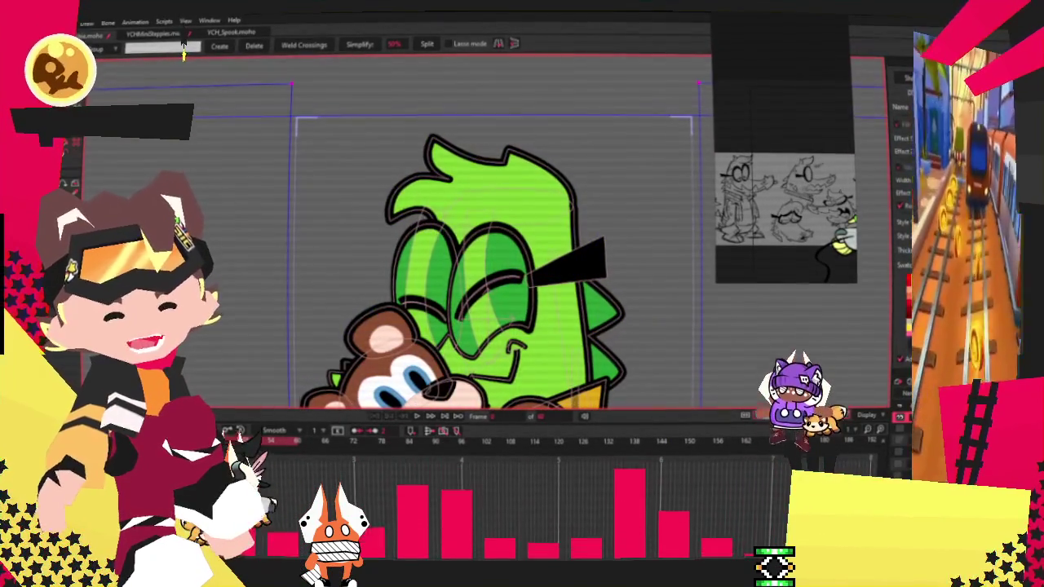
# - Edit the face points around the glasses and smile, then play the animation to preview the head tilt
pyautogui.press('t')
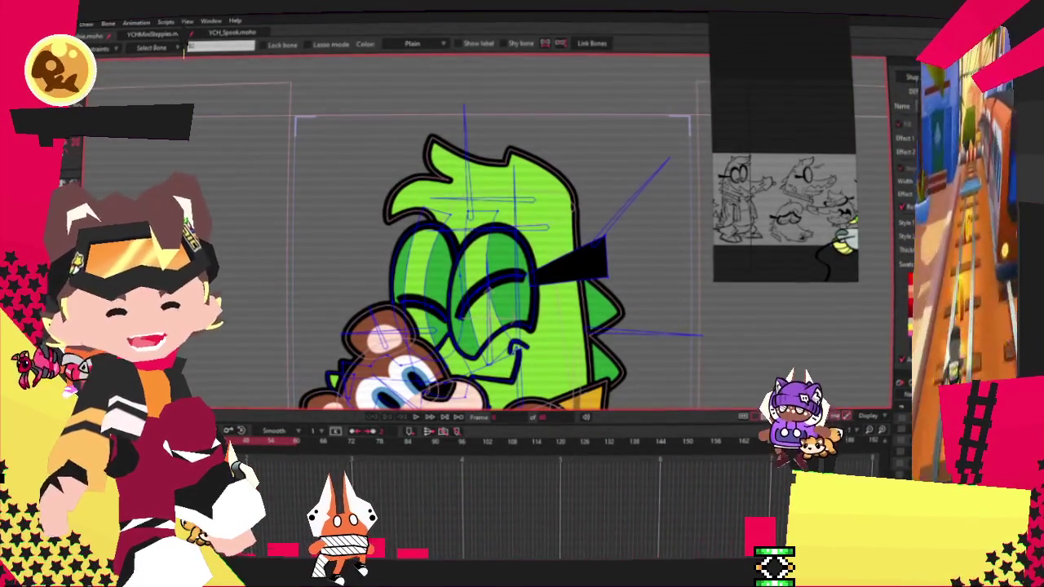
pyautogui.press('g')
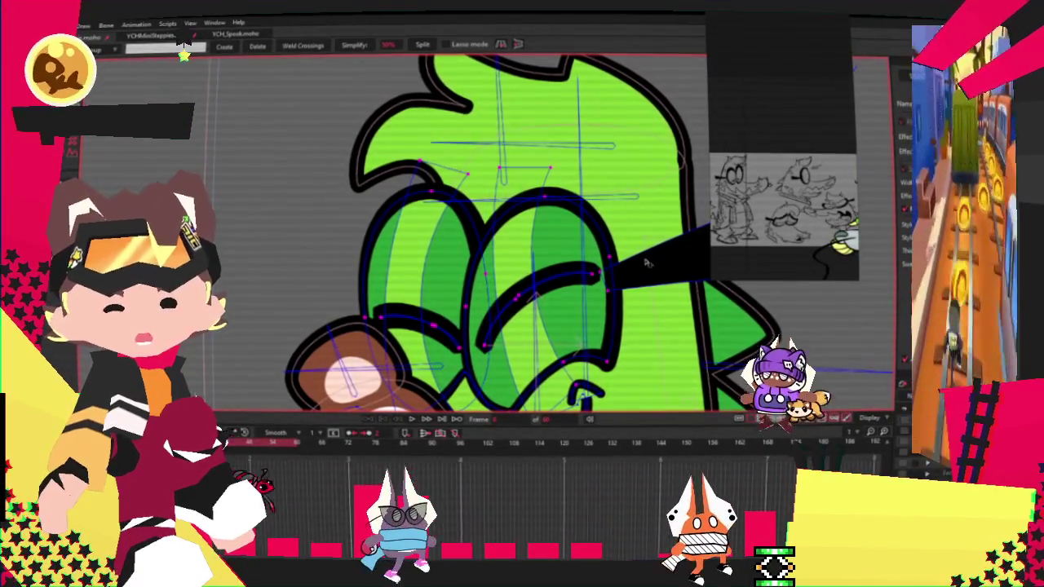
pyautogui.scroll(-3, 646, 262)
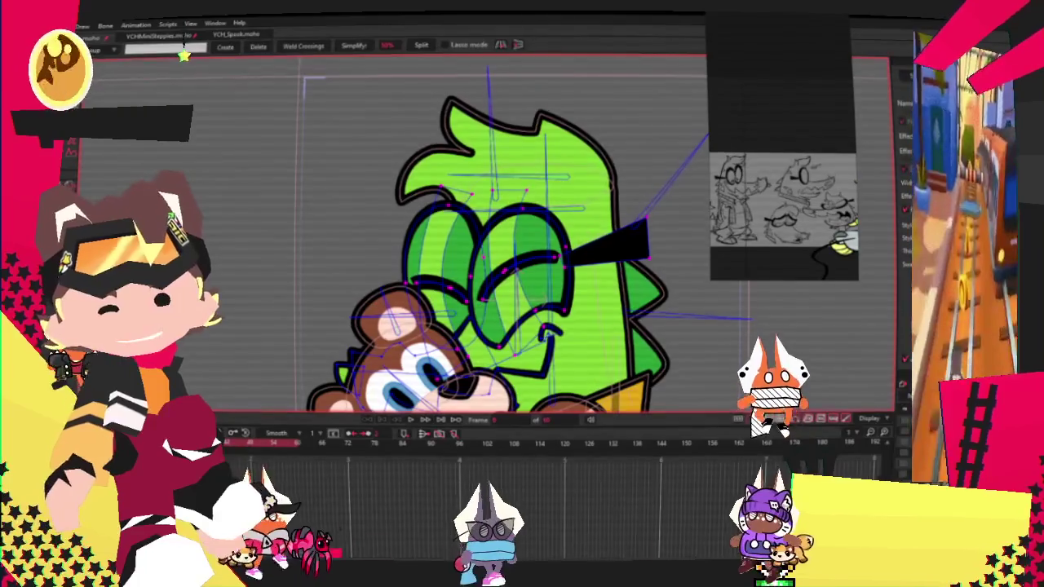
pyautogui.click(414, 421)
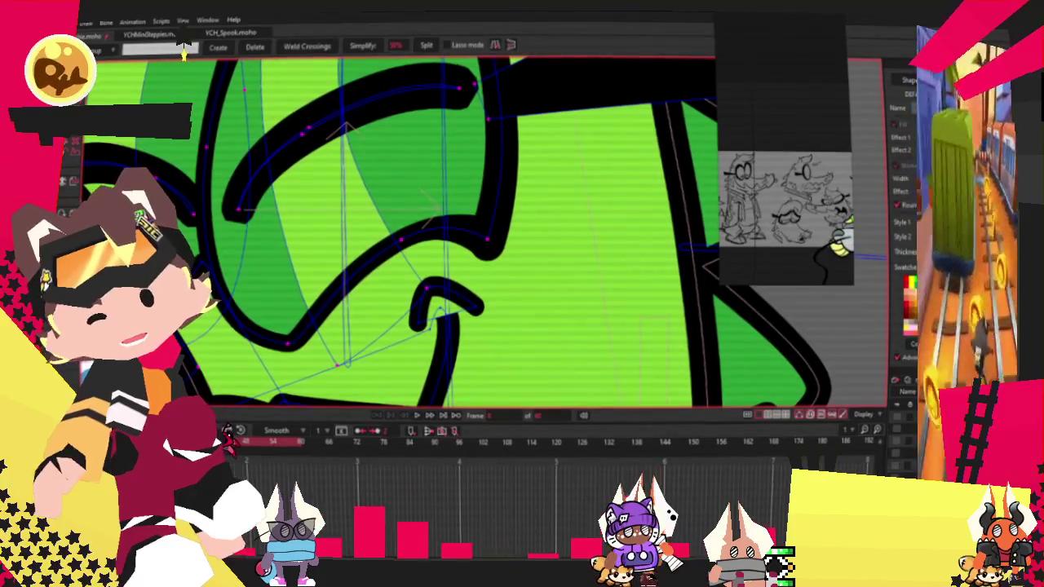
pyautogui.press('z')
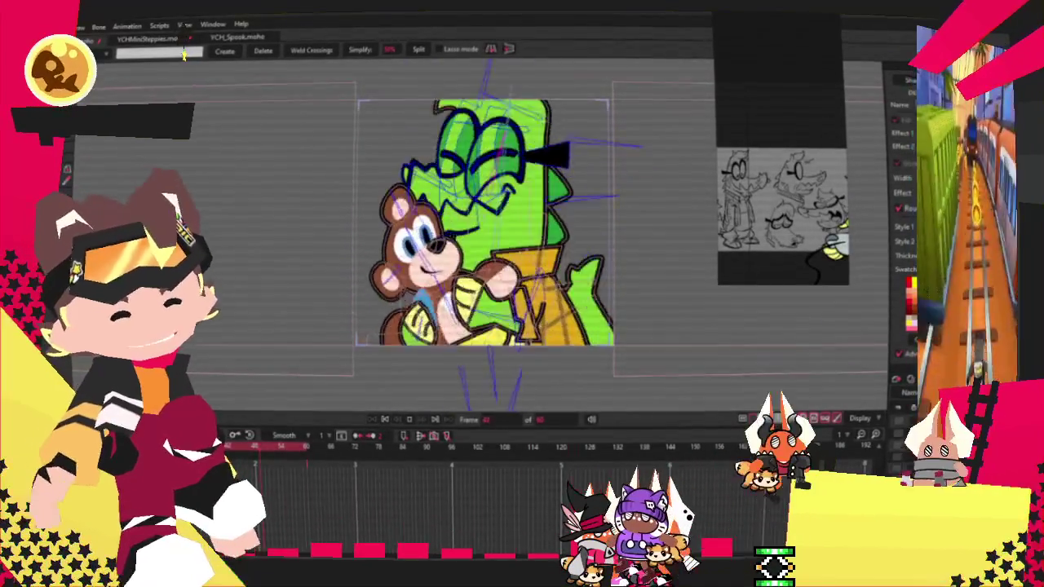
pyautogui.press('b')
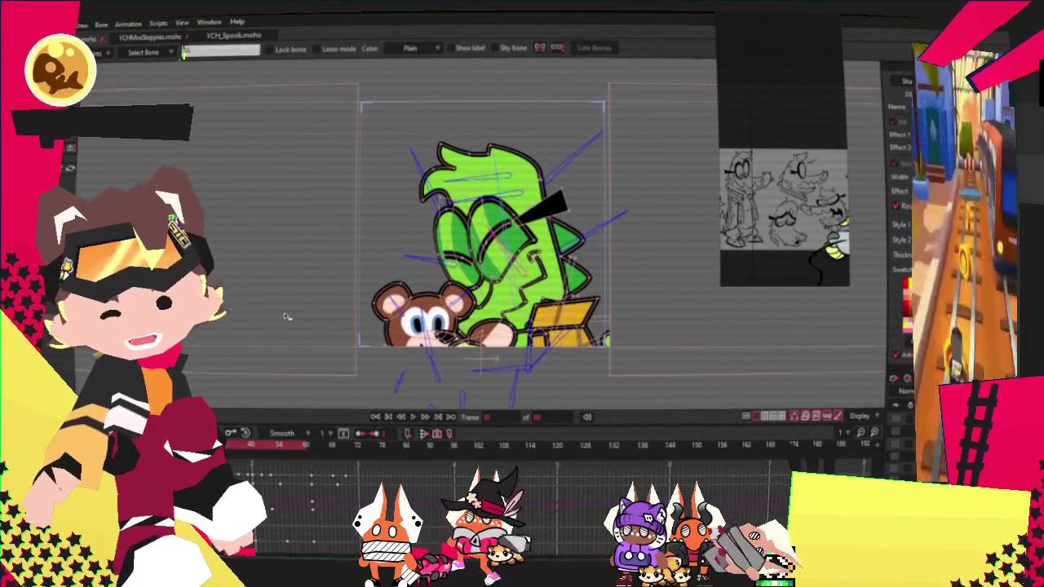
pyautogui.press('t')
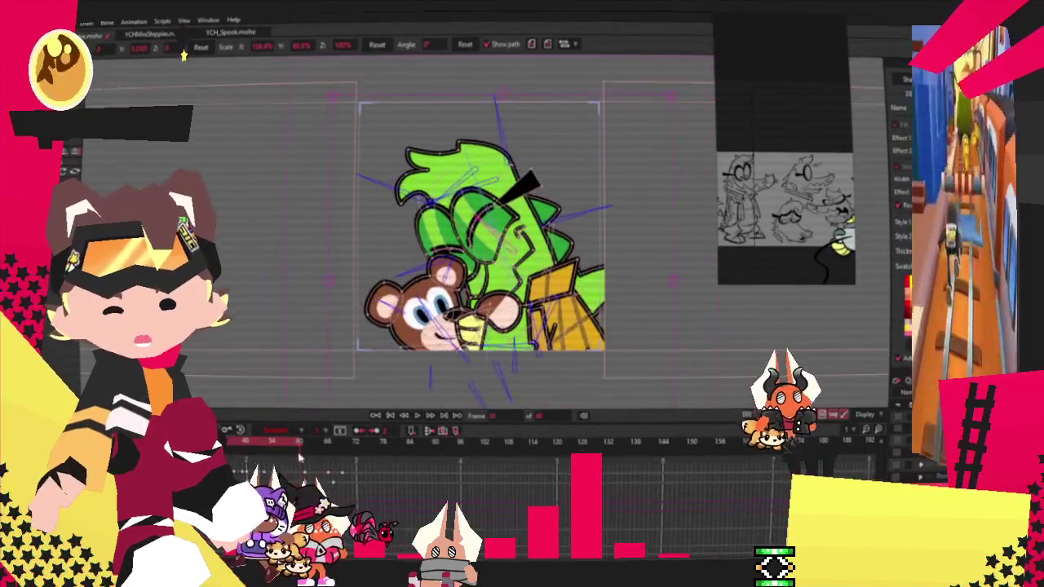
pyautogui.moveTo(280, 451); pyautogui.dragTo(304, 459)
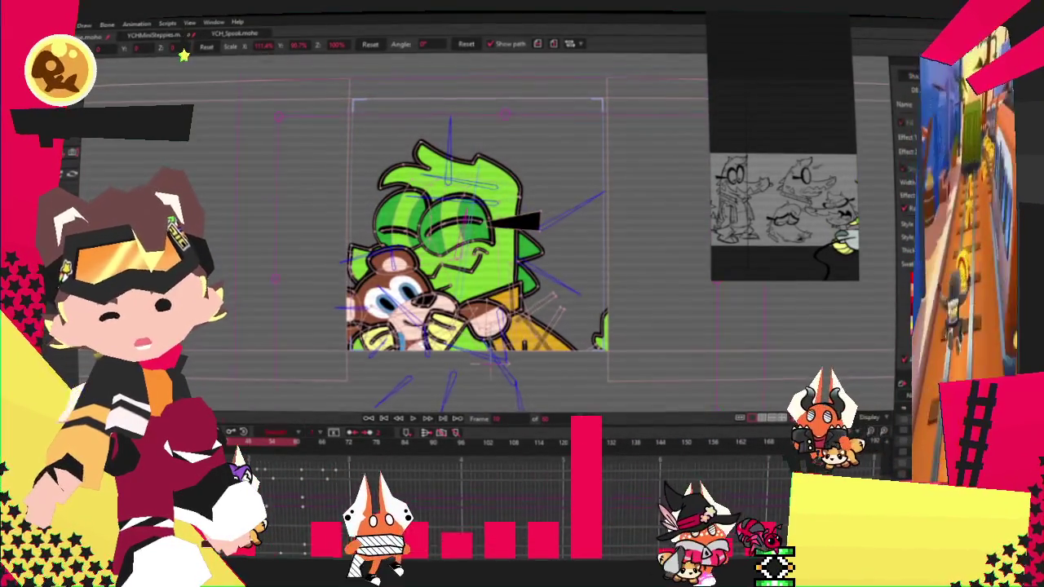
pyautogui.click(381, 421)
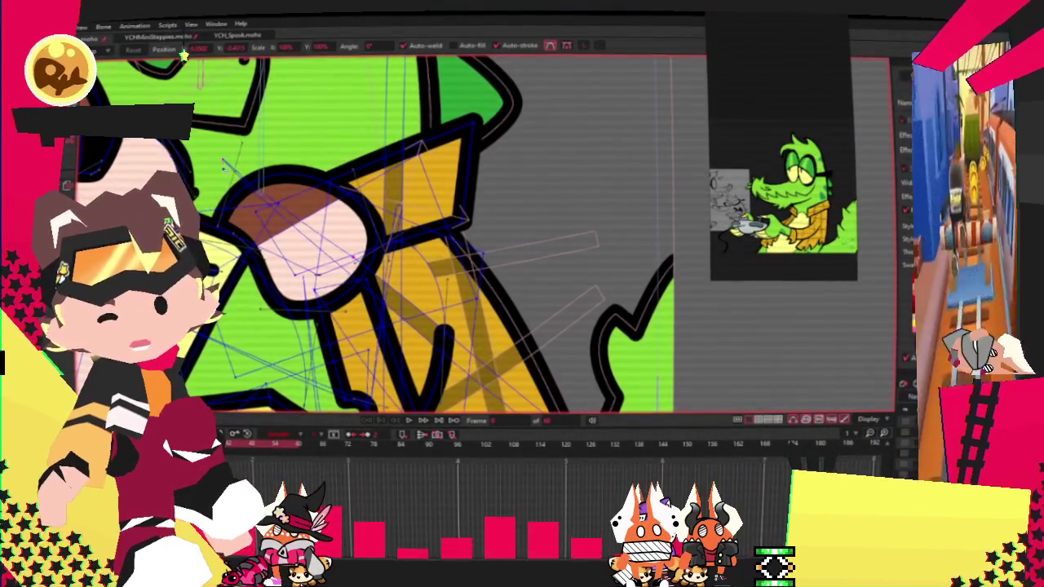
pyautogui.scroll(-3, 408, 294)
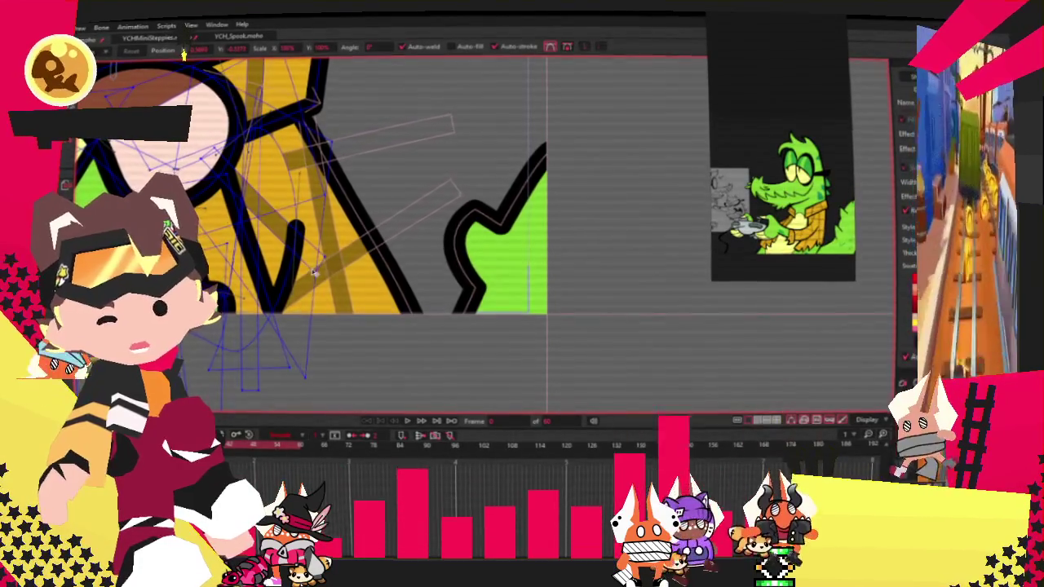
pyautogui.scroll(2, 314, 273)
pyautogui.scroll(2, 315, 272)
pyautogui.scroll(2, 315, 272)
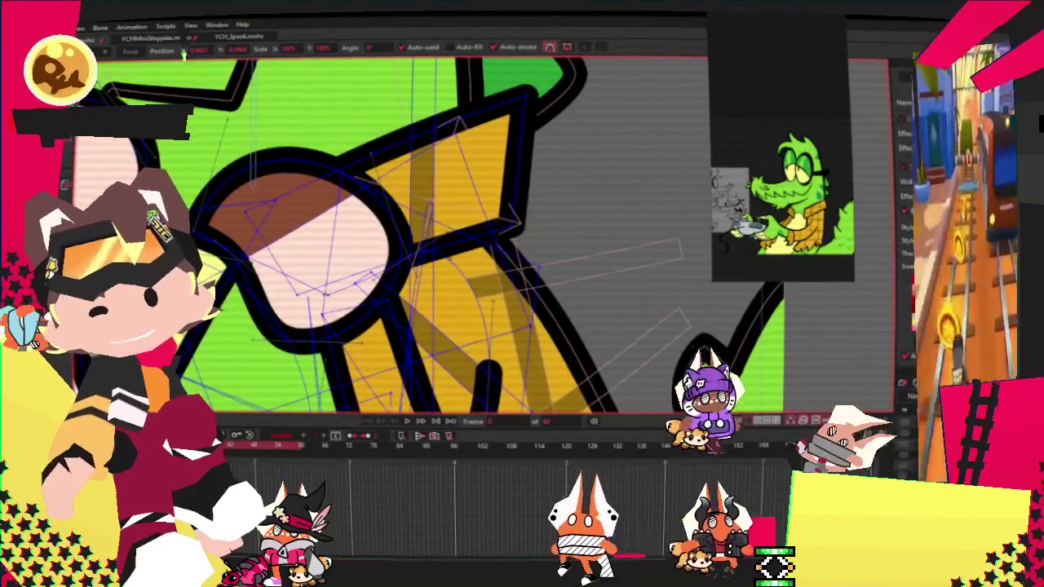
pyautogui.scroll(-2, 372, 254)
pyautogui.press('b')
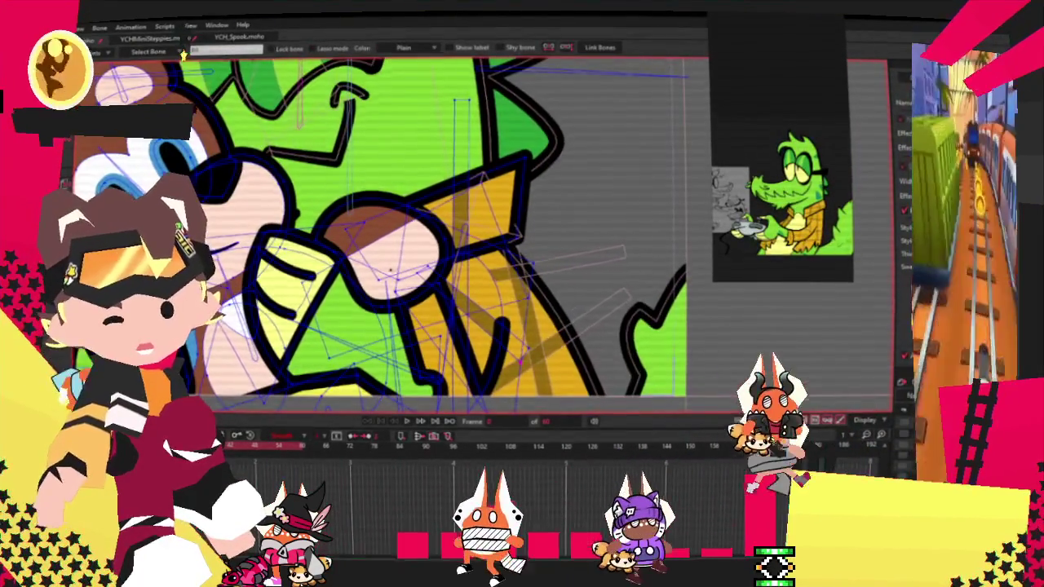
pyautogui.scroll(-1, 391, 265)
pyautogui.scroll(-1, 384, 240)
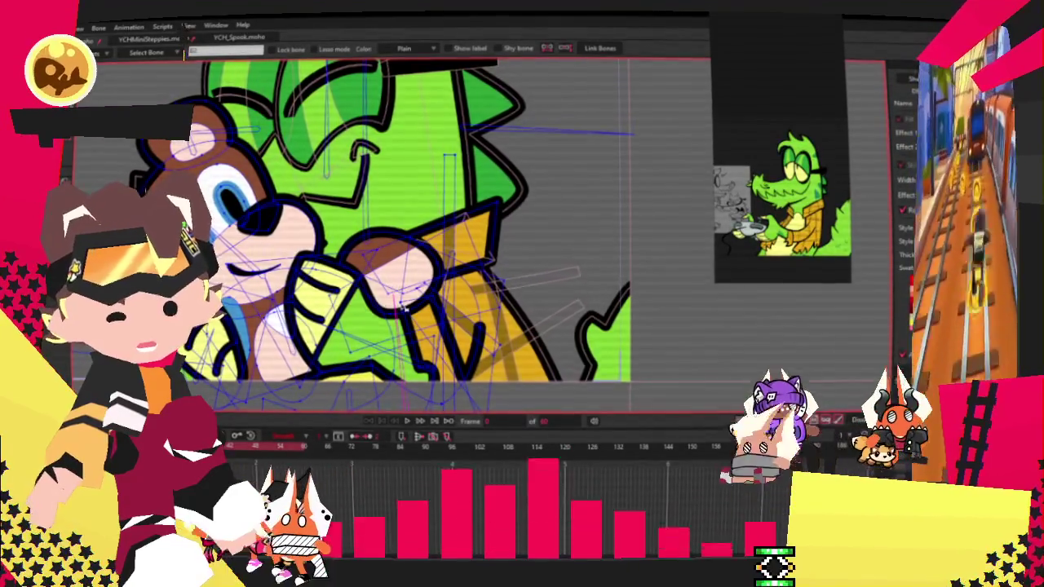
pyautogui.scroll(-1, 403, 307)
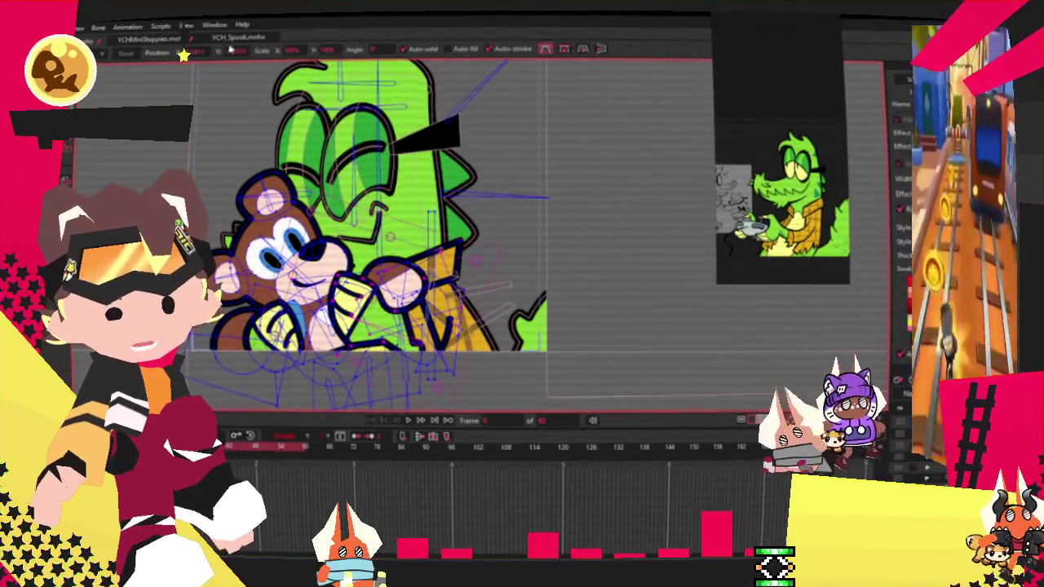
pyautogui.scroll(1, 396, 159)
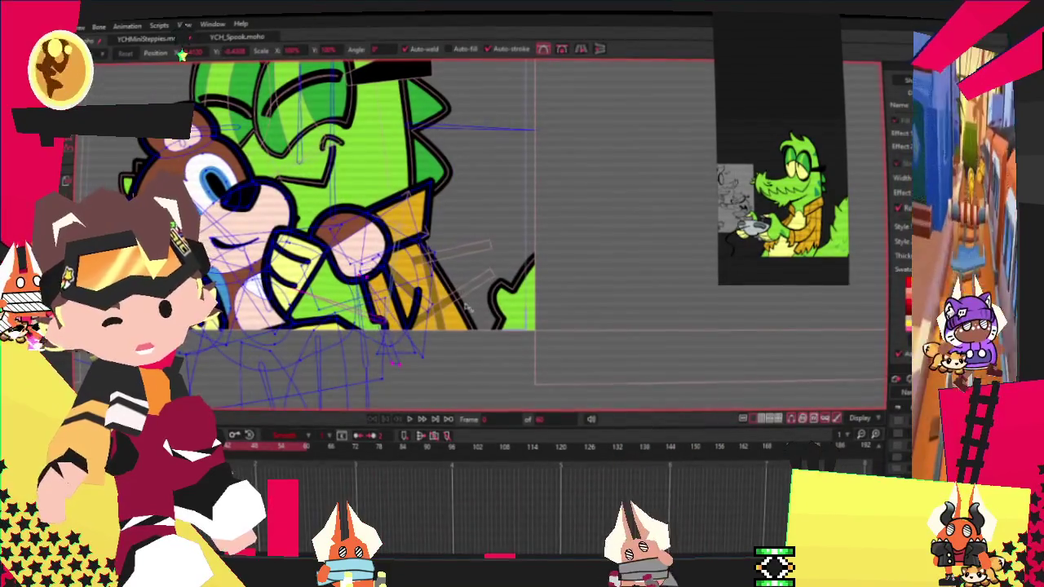
pyautogui.scroll(1, 384, 328)
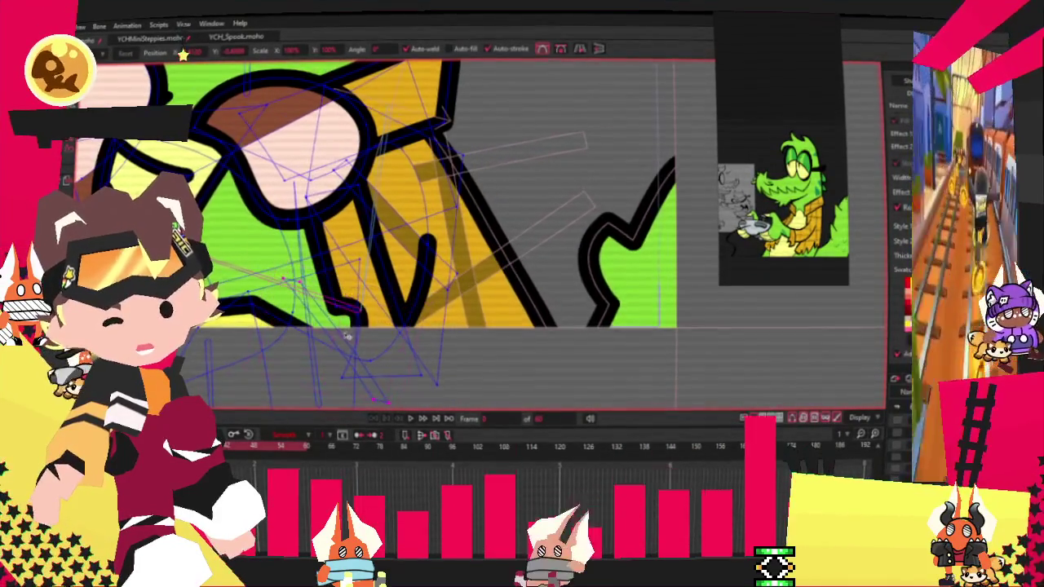
pyautogui.scroll(2, 395, 118)
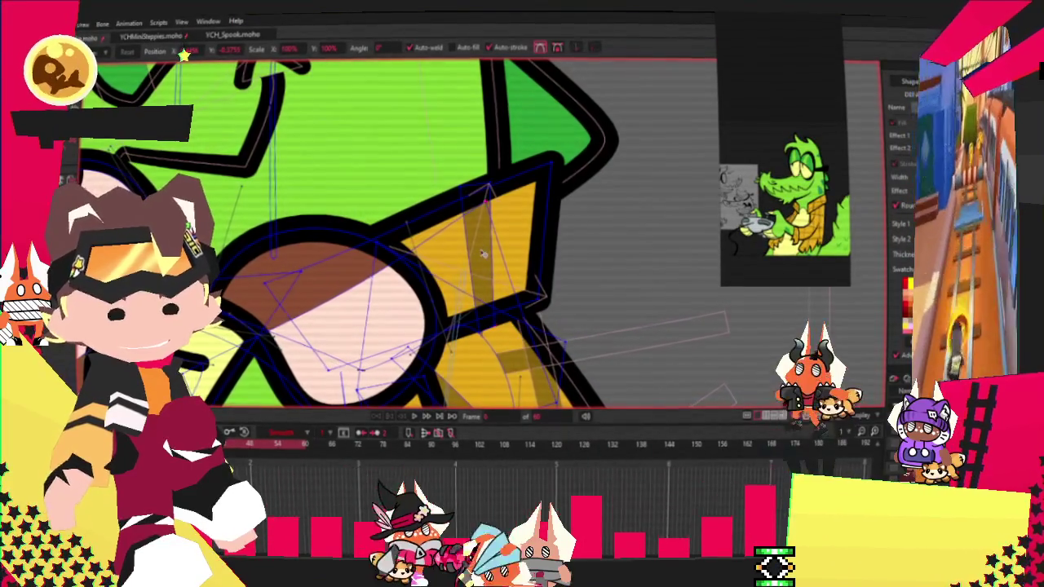
pyautogui.click(489, 257)
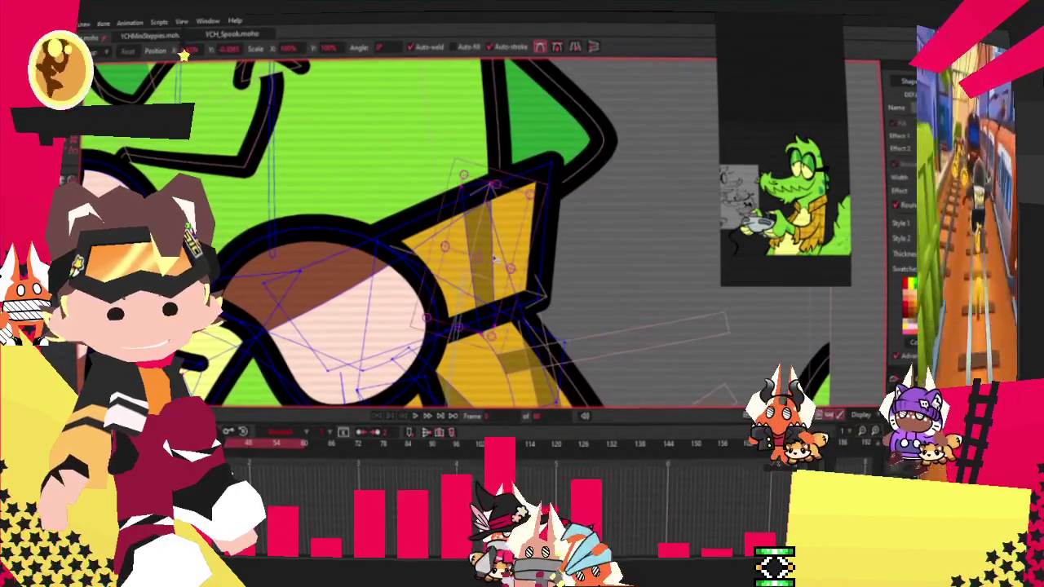
pyautogui.click(402, 286)
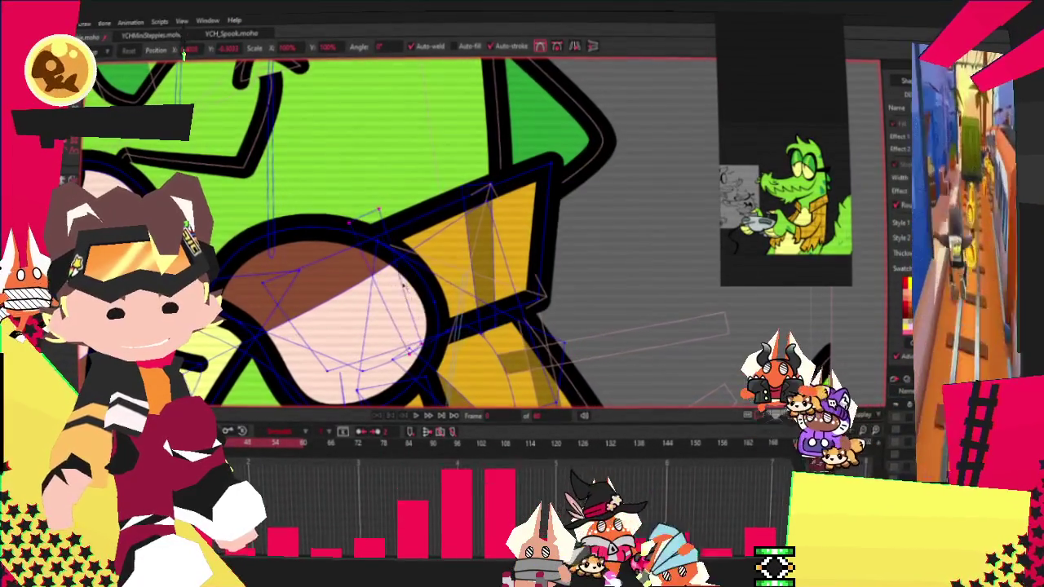
pyautogui.press('z')
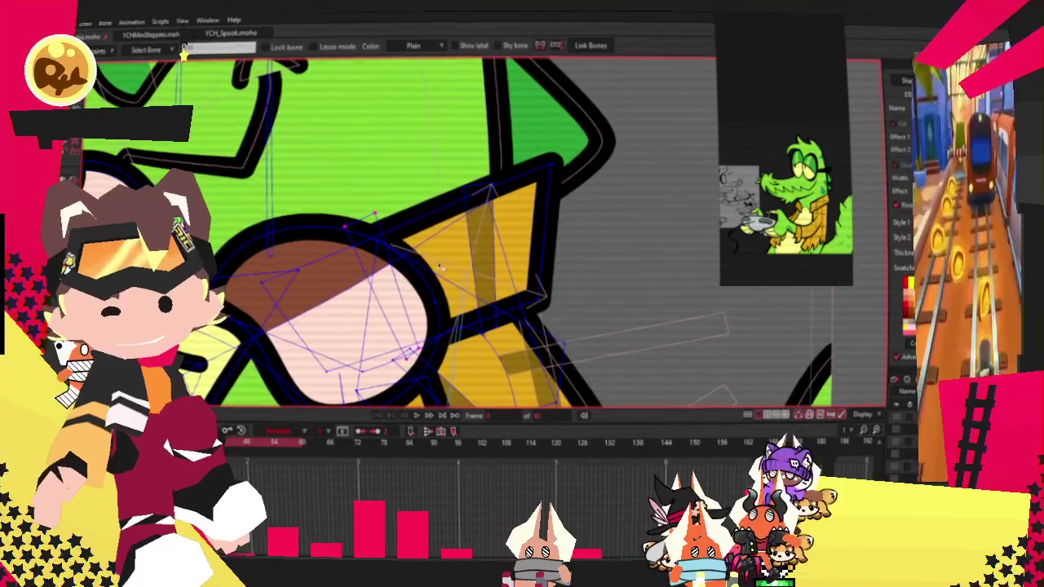
pyautogui.click(388, 259)
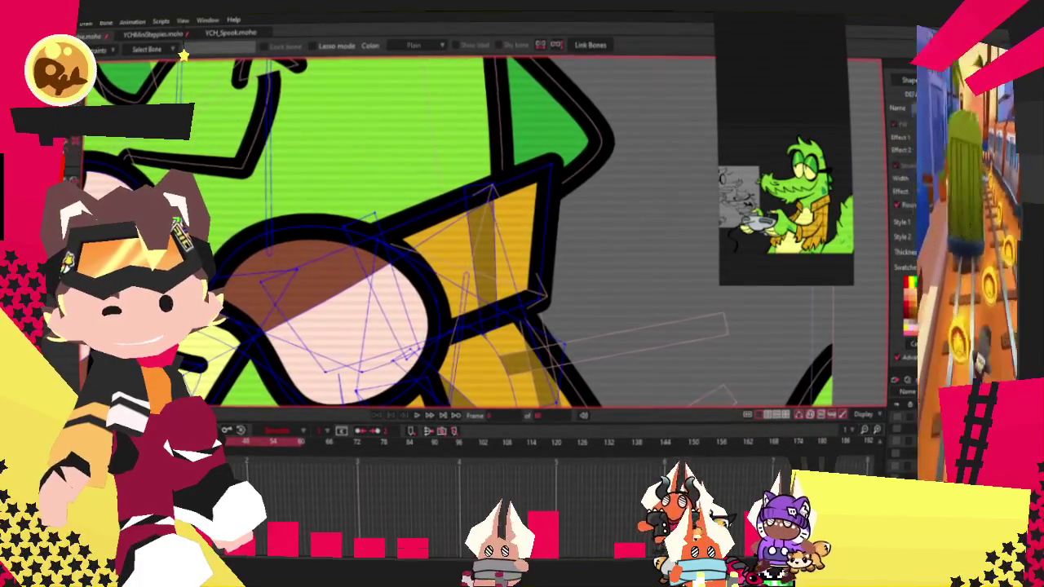
pyautogui.press('g')
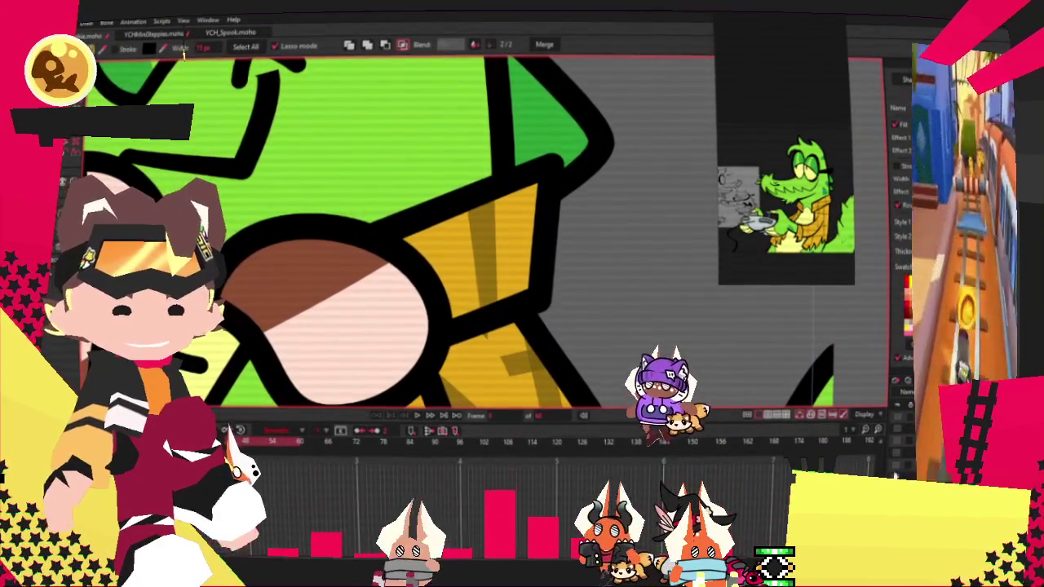
pyautogui.press('Delete')
pyautogui.hotkey('ctrl', 'z')
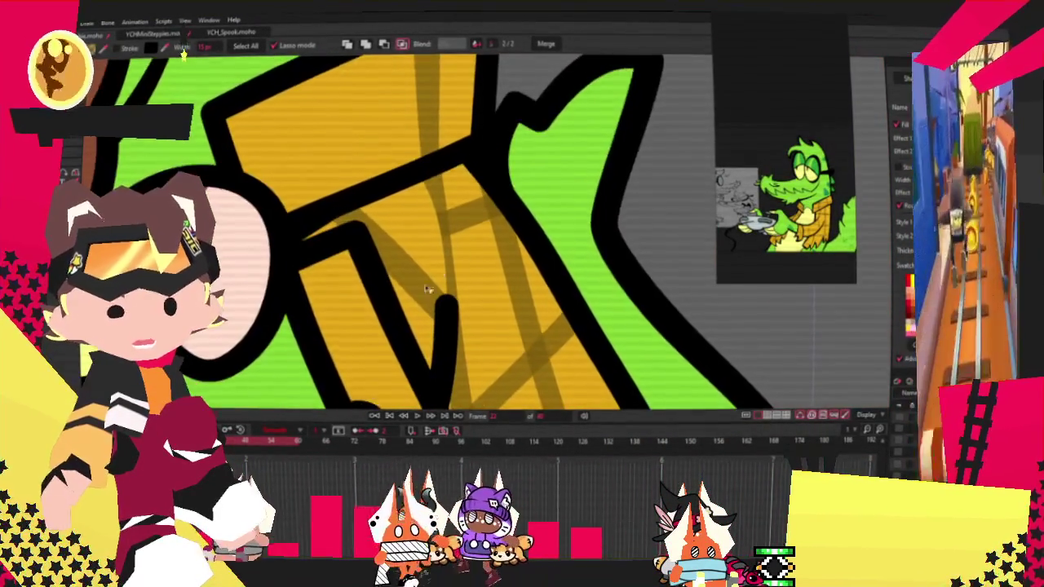
pyautogui.scroll(-3, 441, 211)
pyautogui.scroll(2, 440, 211)
pyautogui.scroll(1, 421, 190)
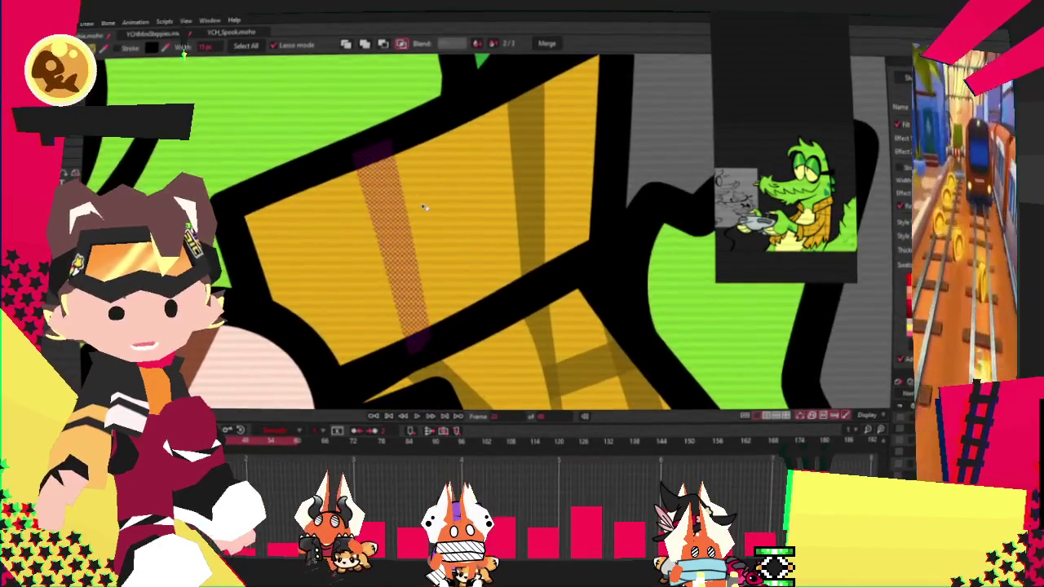
pyautogui.scroll(-2, 426, 205)
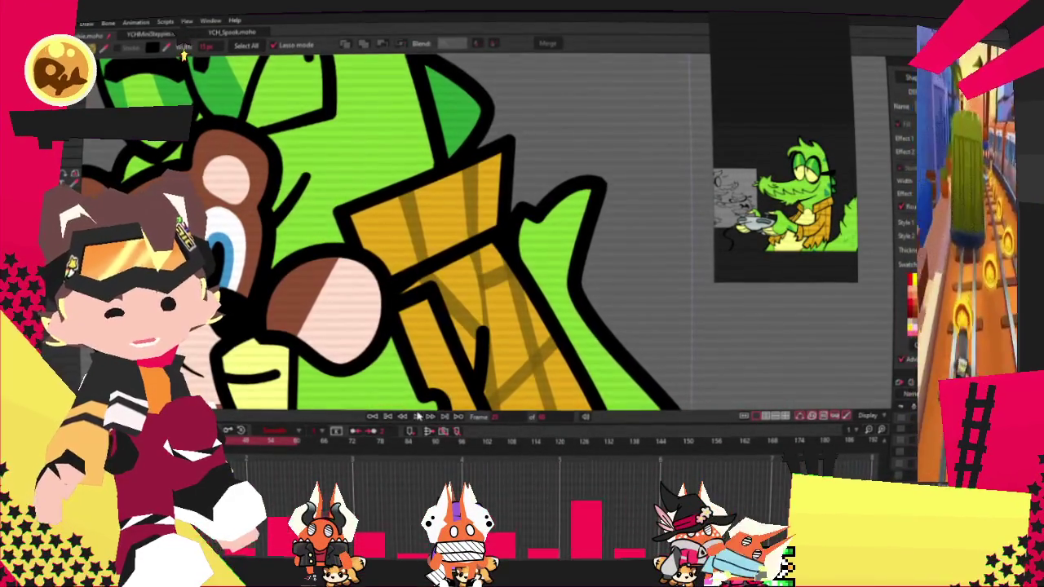
pyautogui.scroll(-3, 414, 418)
pyautogui.scroll(1, 456, 367)
pyautogui.scroll(-2, 489, 334)
pyautogui.scroll(-1, 505, 319)
pyautogui.scroll(3, 506, 320)
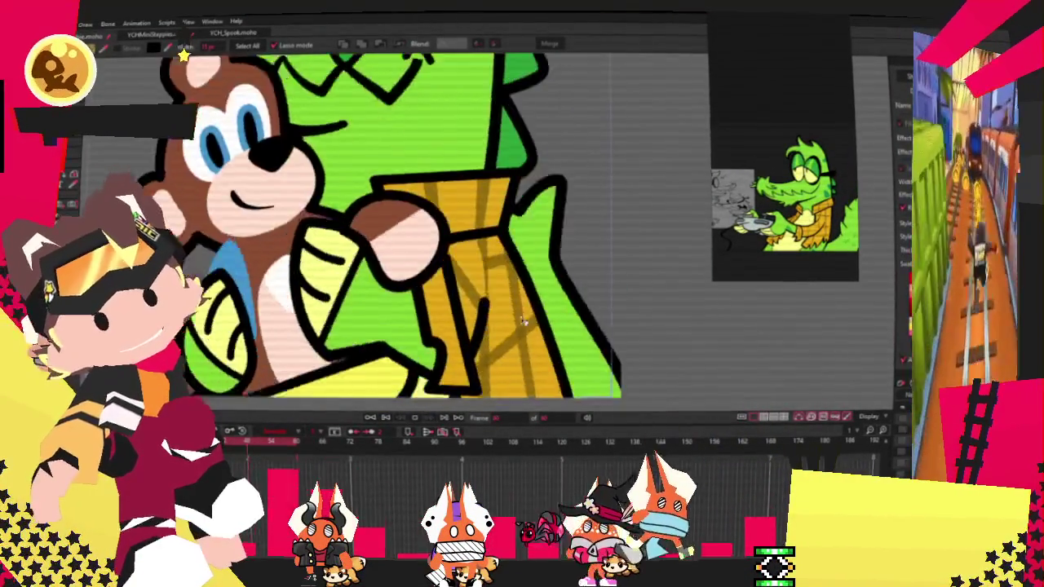
pyautogui.scroll(-2, 479, 324)
pyautogui.scroll(-1, 461, 351)
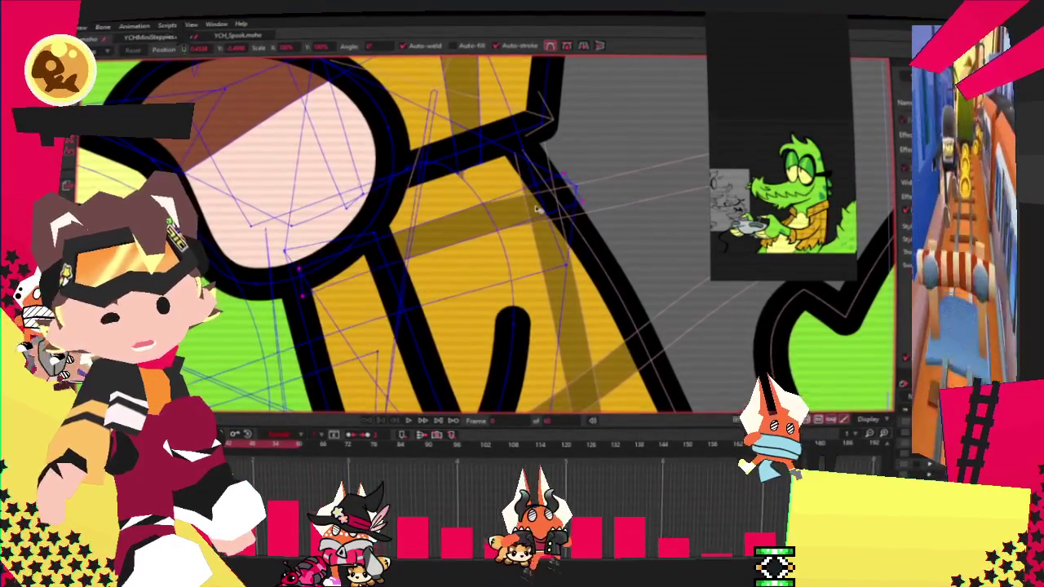
pyautogui.click(416, 421)
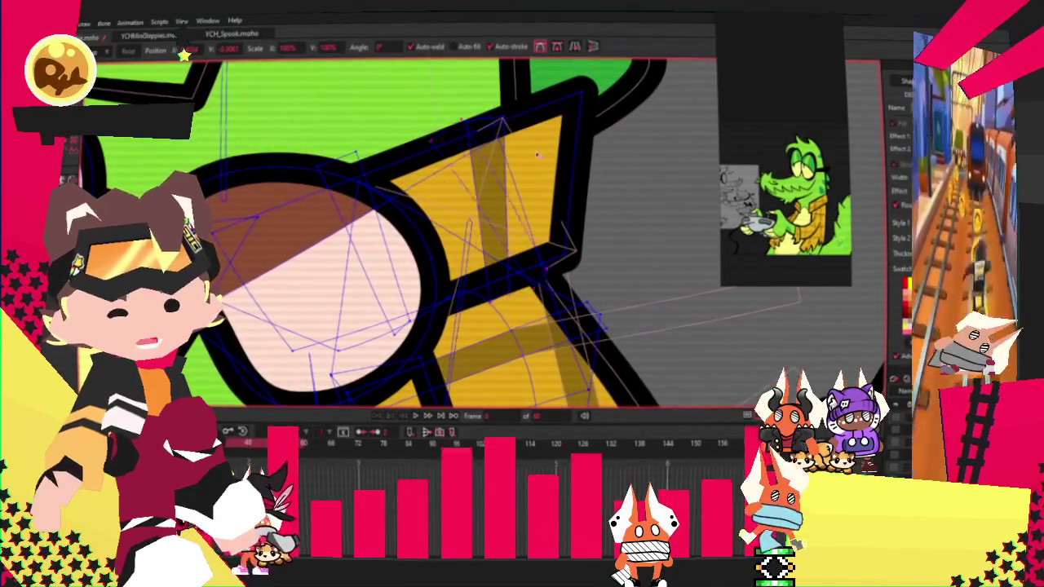
pyautogui.press('g')
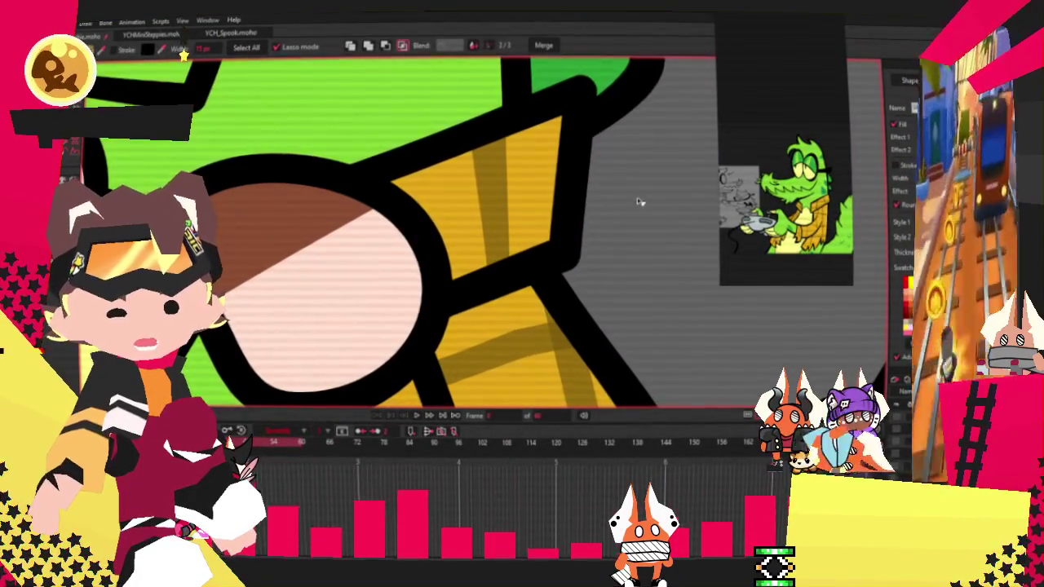
pyautogui.press('t')
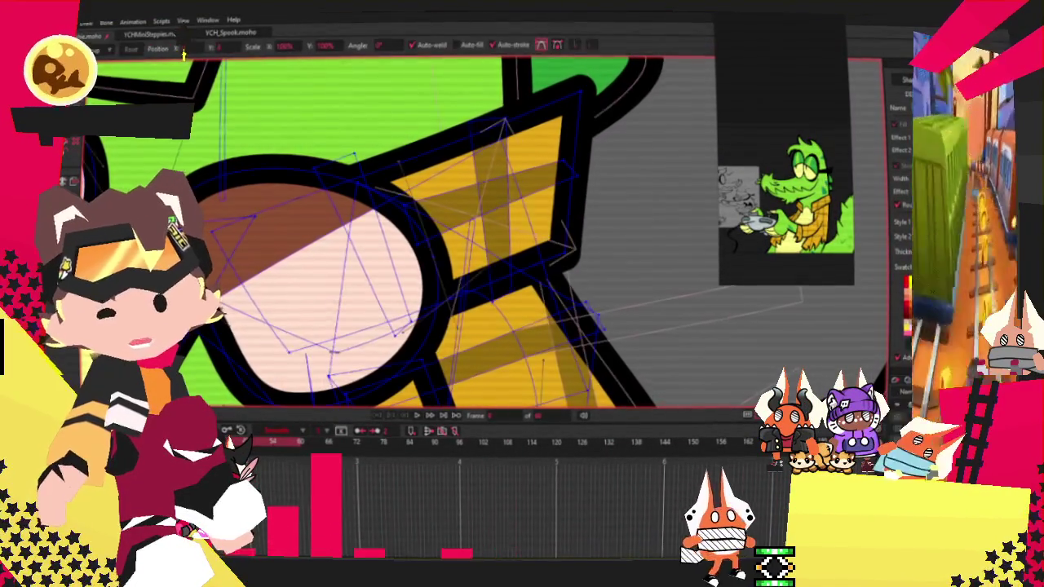
pyautogui.click(438, 201)
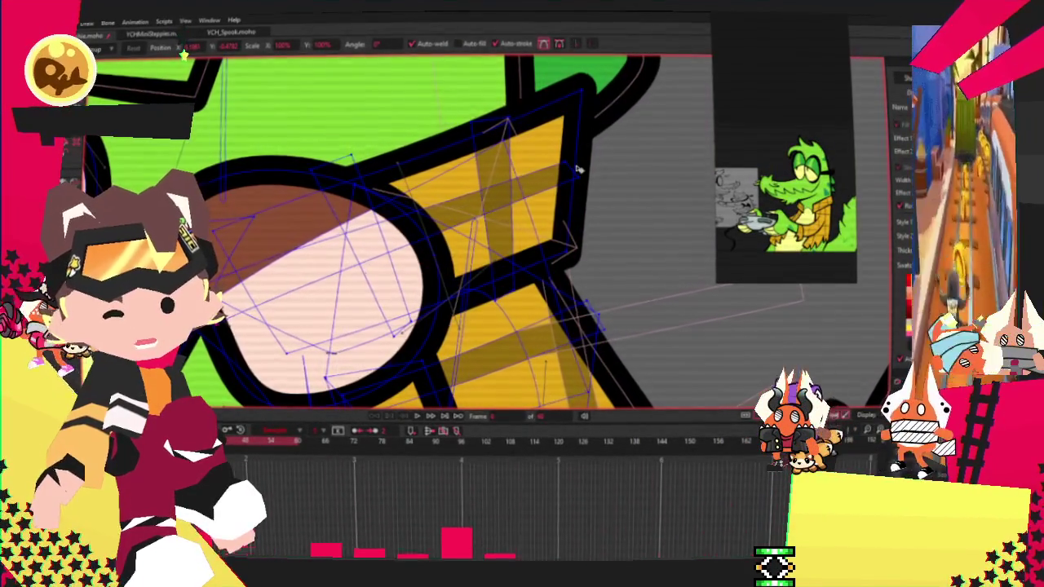
pyautogui.scroll(-1, 619, 136)
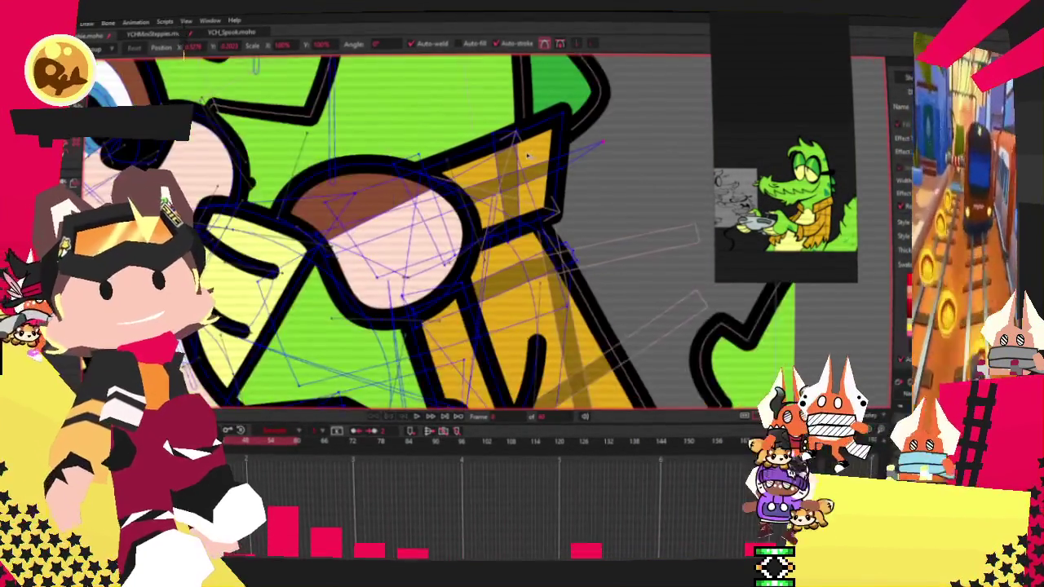
pyautogui.scroll(-1, 620, 136)
pyautogui.scroll(-3, 620, 136)
pyautogui.scroll(-1, 620, 136)
pyautogui.scroll(3, 487, 204)
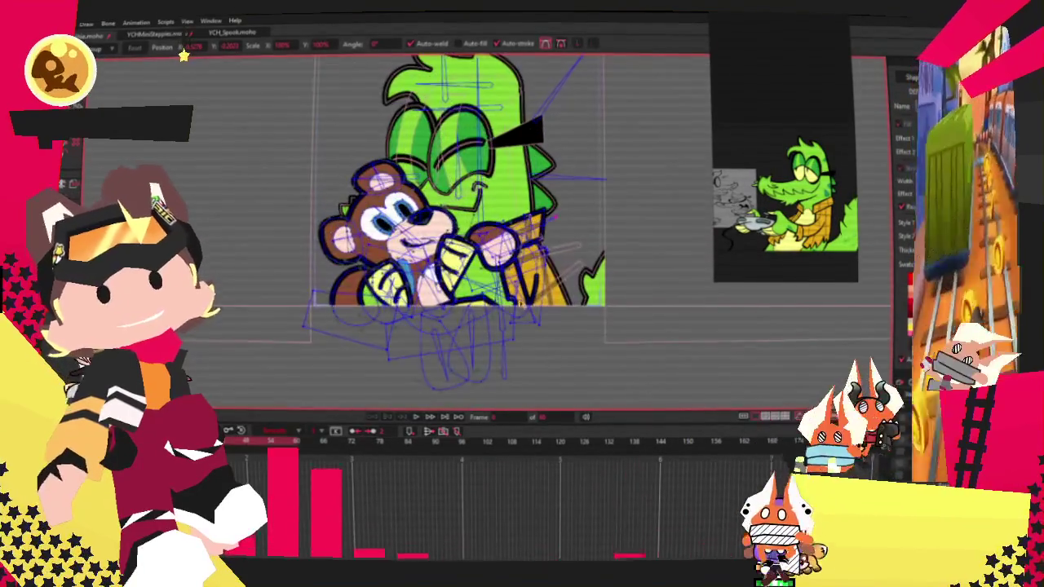
pyautogui.scroll(-2, 440, 269)
pyautogui.scroll(4, 441, 269)
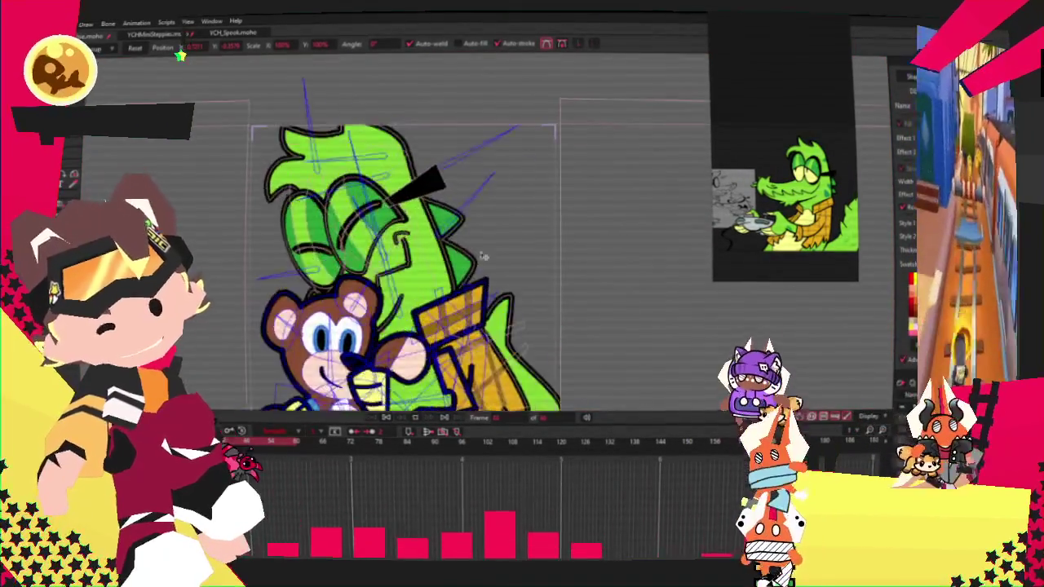
pyautogui.scroll(1, 441, 270)
pyautogui.scroll(-2, 441, 269)
pyautogui.scroll(3, 335, 319)
pyautogui.scroll(-1, 335, 319)
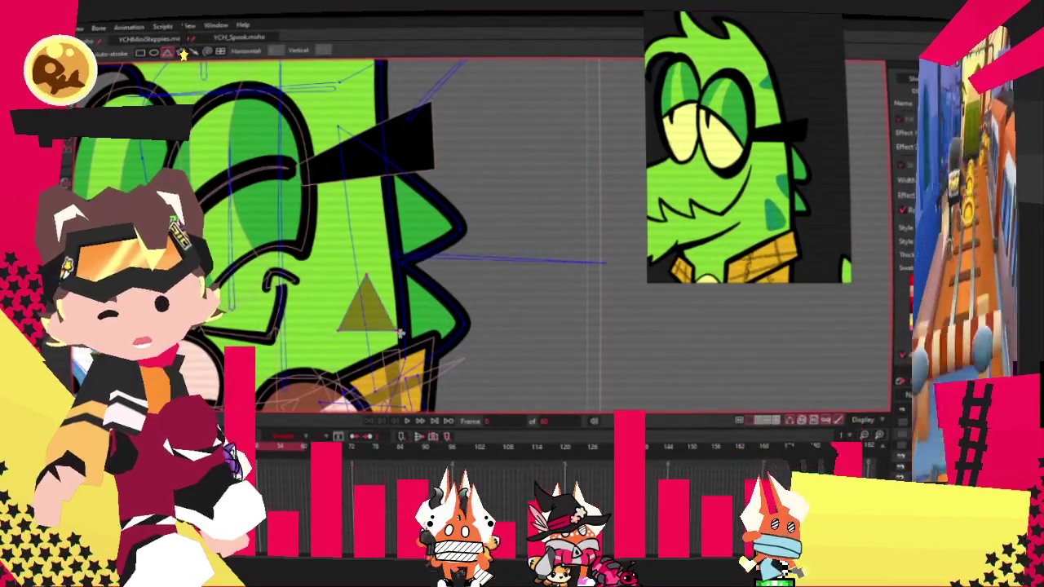
# - Give the cheek triangle a dark green fill colour
pyautogui.press('c')
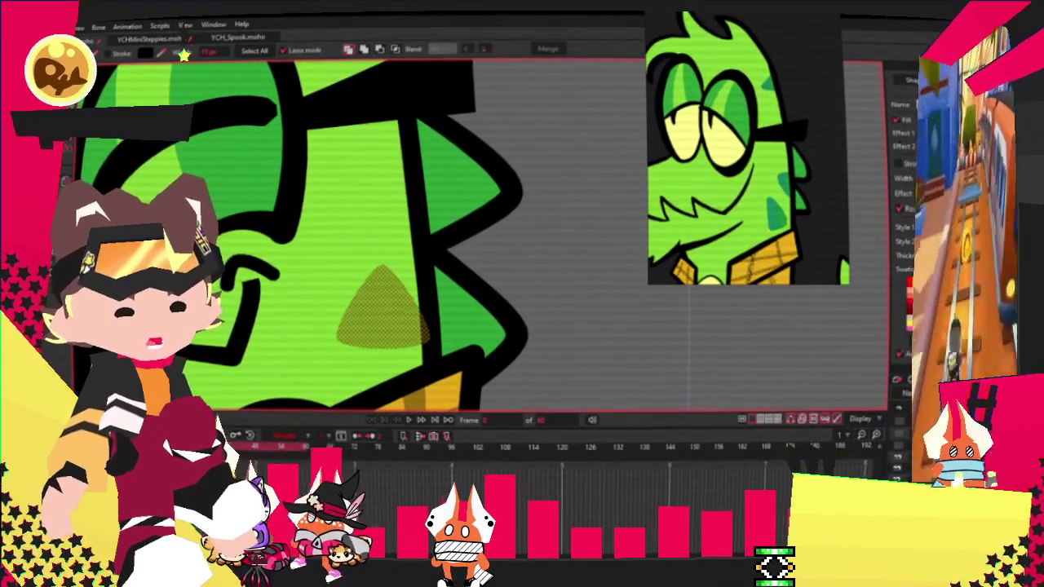
pyautogui.click(850, 245)
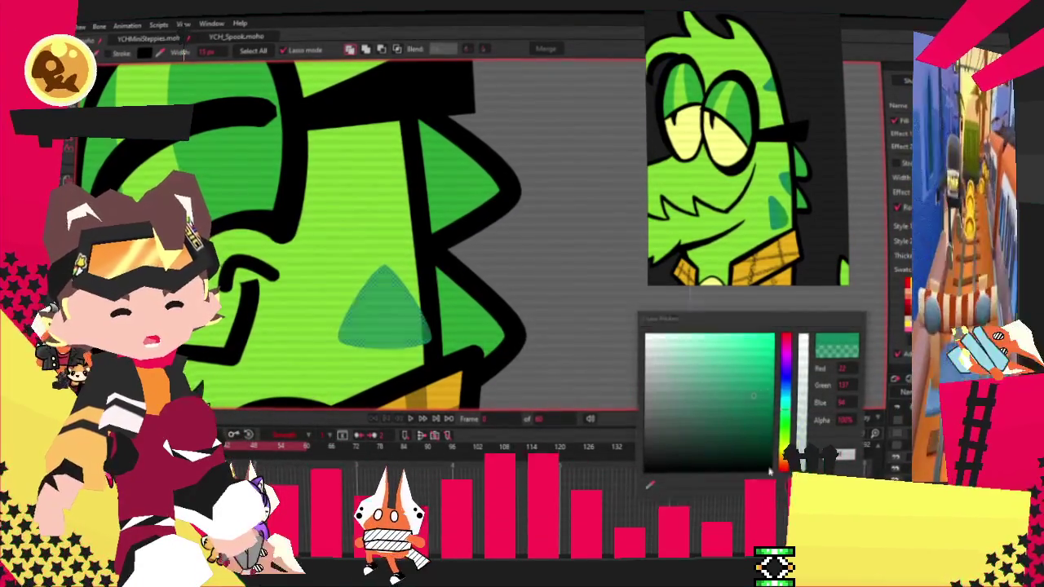
pyautogui.press('Return')
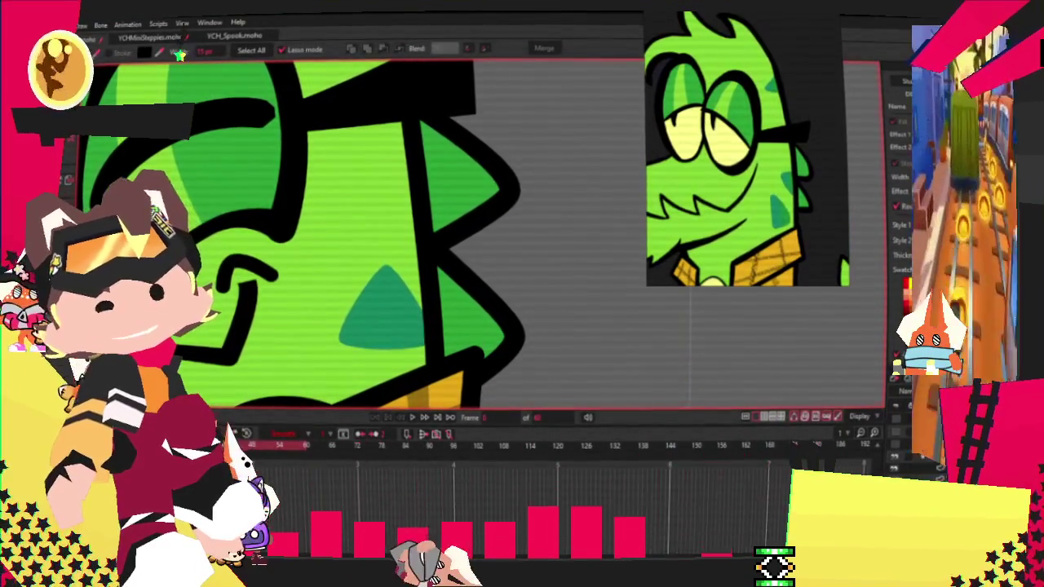
# - Rotate the cheek triangle so its tip points left
pyautogui.press('t')
pyautogui.scroll(2, 426, 330)
pyautogui.moveTo(427, 331)
pyautogui.mouseDown()
pyautogui.moveTo(398, 362)
pyautogui.moveTo(368, 260)
pyautogui.moveTo(371, 343)
pyautogui.mouseUp()
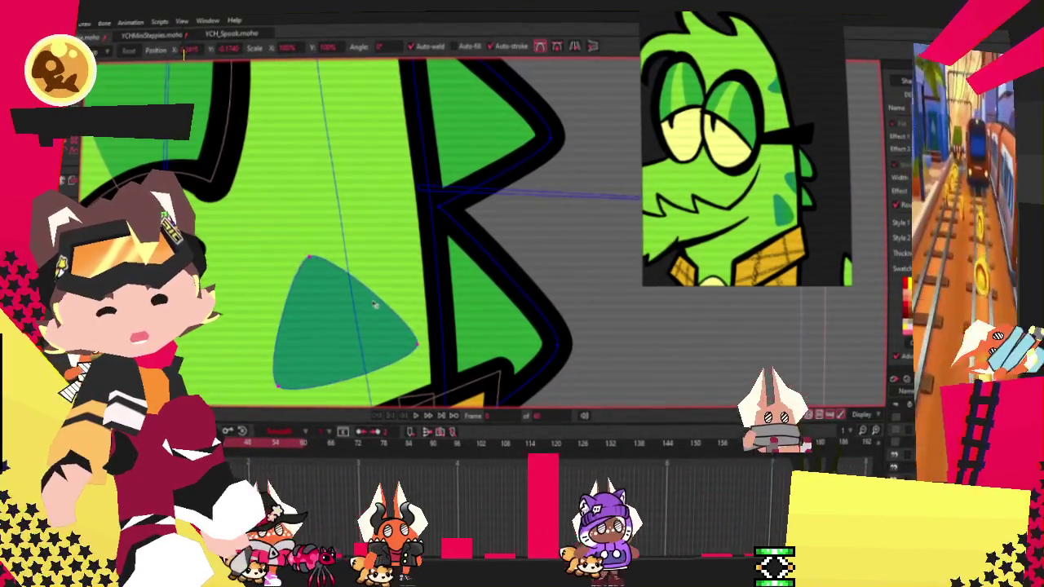
# - Select the cheek spot shape and drag its points down and to the left
pyautogui.click(482, 261)
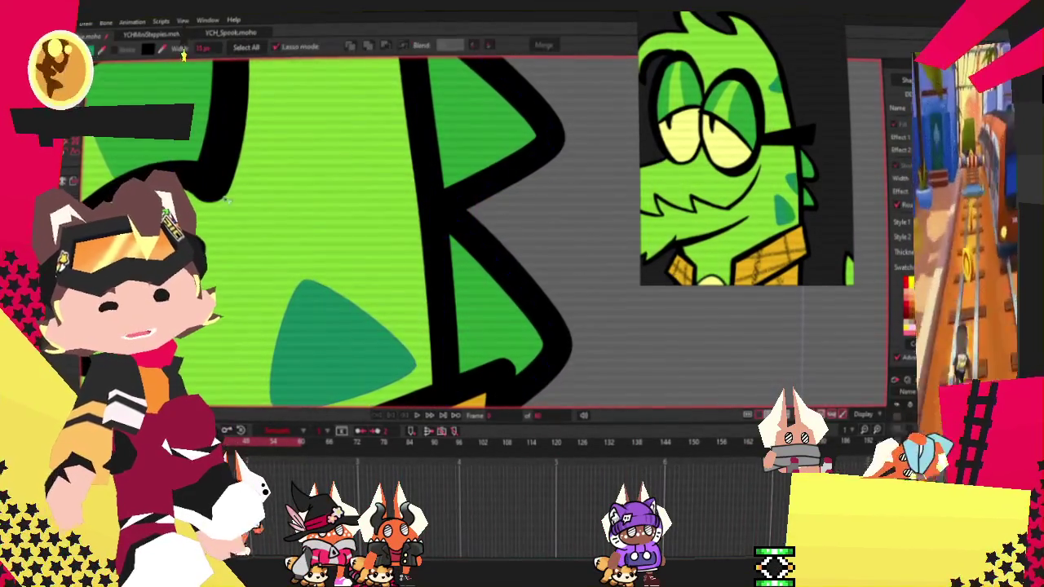
pyautogui.scroll(-2, 538, 223)
pyautogui.scroll(-2, 618, 328)
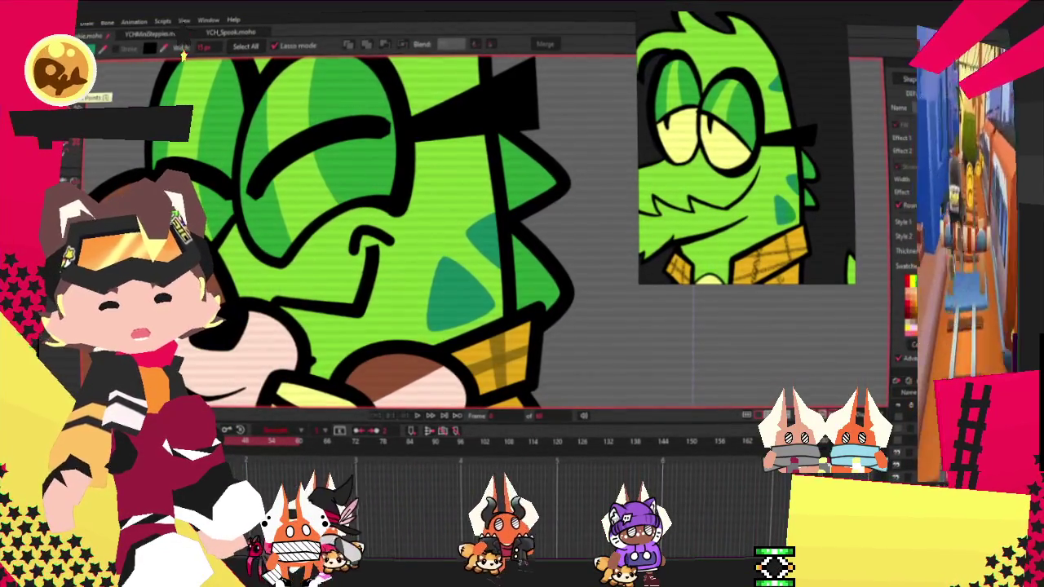
pyautogui.press('t')
pyautogui.scroll(2, 474, 309)
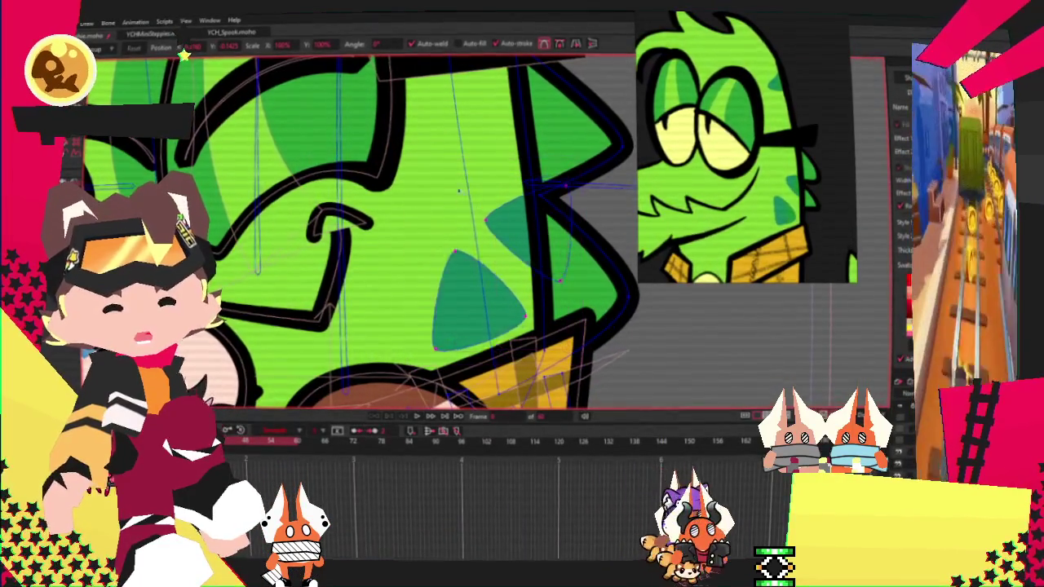
pyautogui.moveTo(489, 209)
pyautogui.mouseDown()
pyautogui.moveTo(499, 246)
pyautogui.moveTo(512, 231)
pyautogui.moveTo(544, 267)
pyautogui.mouseUp()
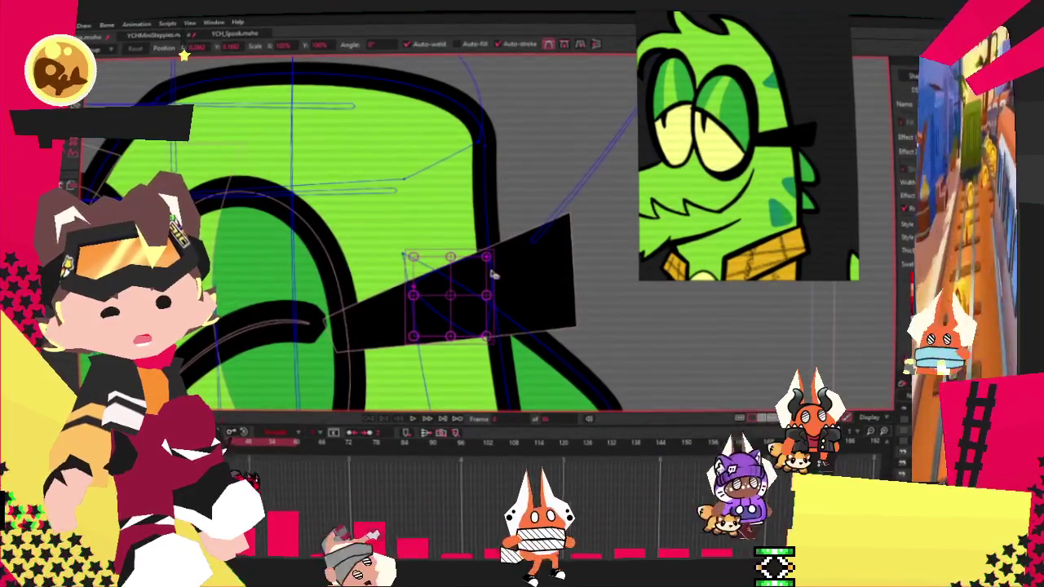
# - Select the shape on top of the head and preview the animation
pyautogui.moveTo(494, 275); pyautogui.dragTo(404, 181)
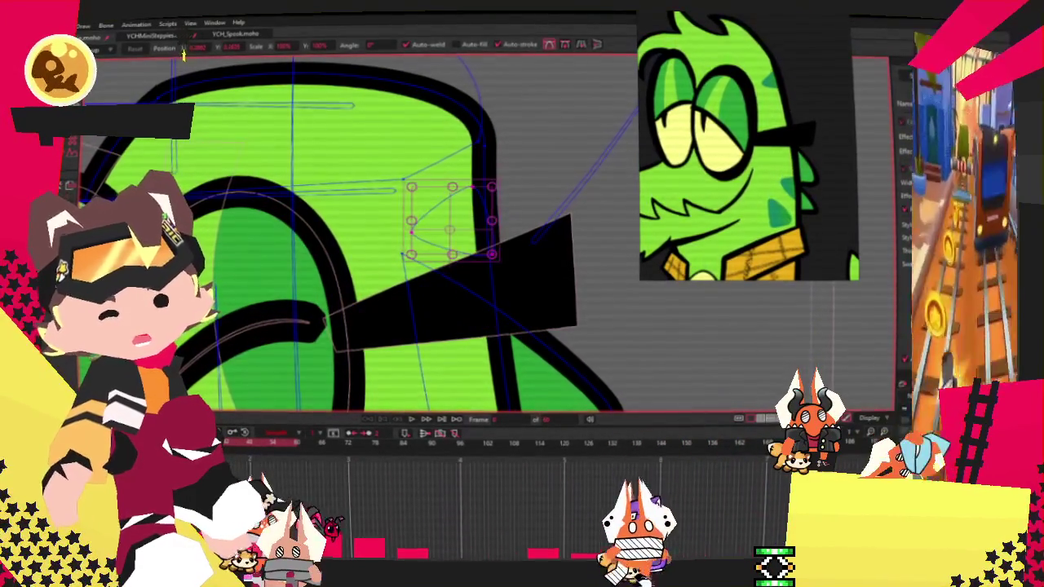
pyautogui.press('q')
pyautogui.scroll(-5, 500, 207)
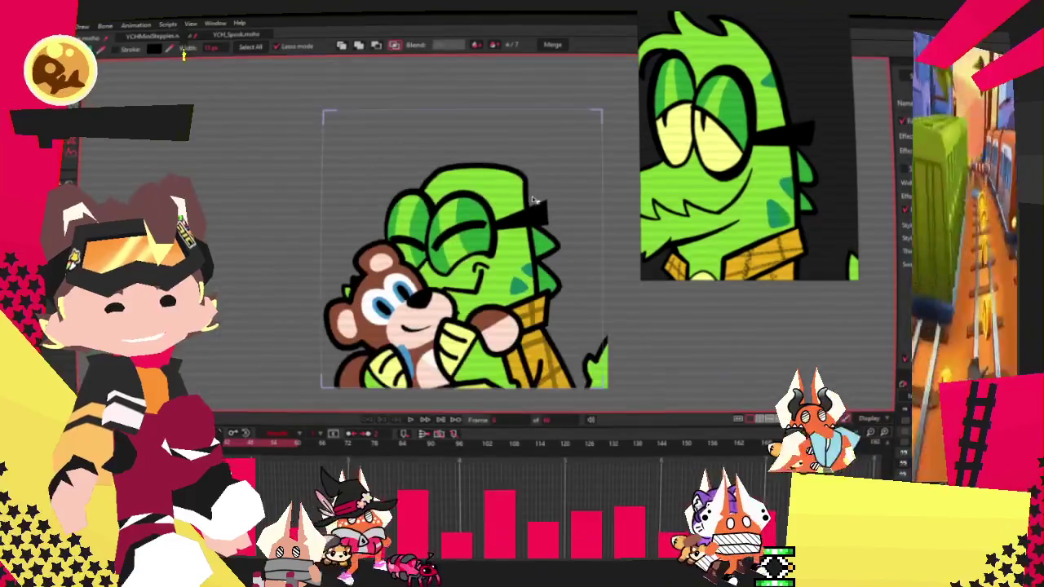
pyautogui.scroll(5, 551, 204)
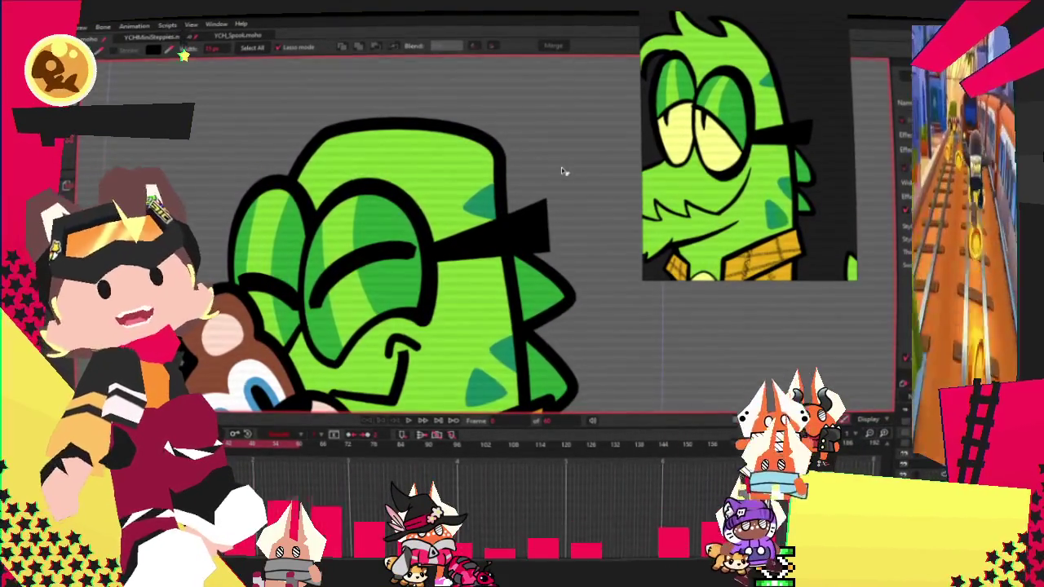
pyautogui.scroll(-5, 563, 172)
pyautogui.scroll(3, 361, 157)
pyautogui.click(361, 156)
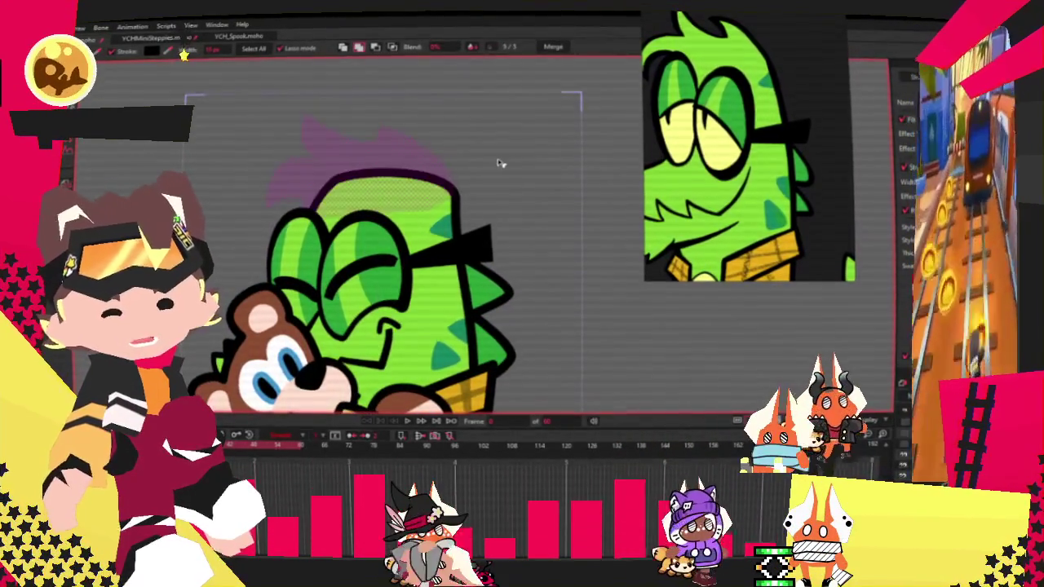
pyautogui.press('space')
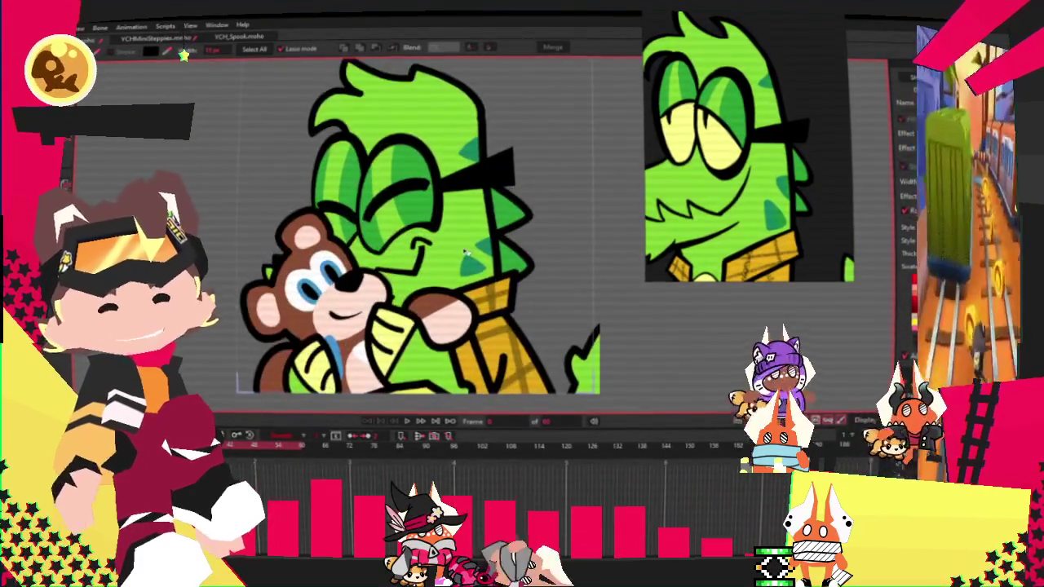
pyautogui.press('z')
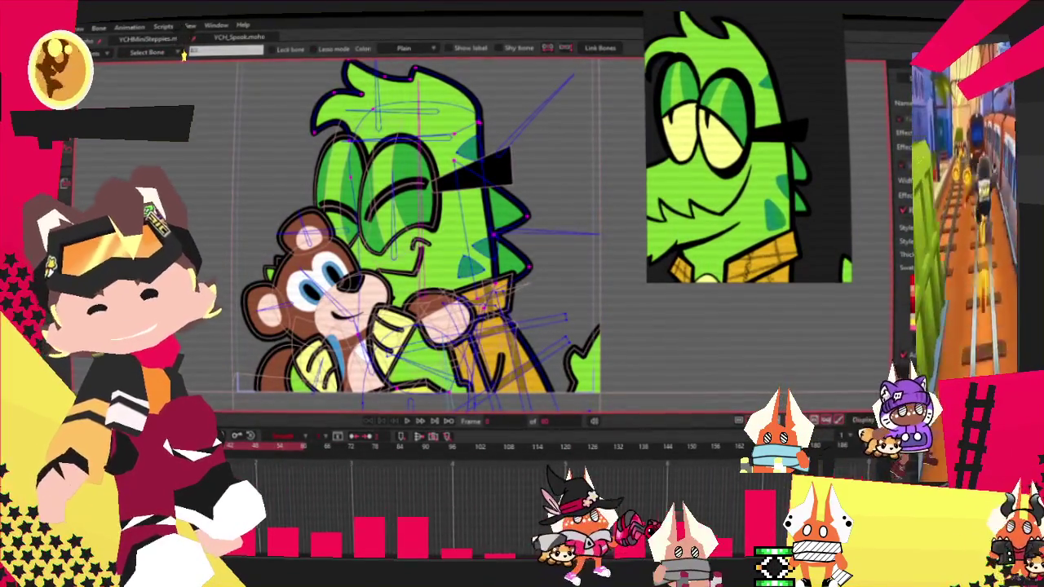
# - Play the animation to watch the new cheek spots follow the head tilt
pyautogui.press('g')
pyautogui.click(408, 421)
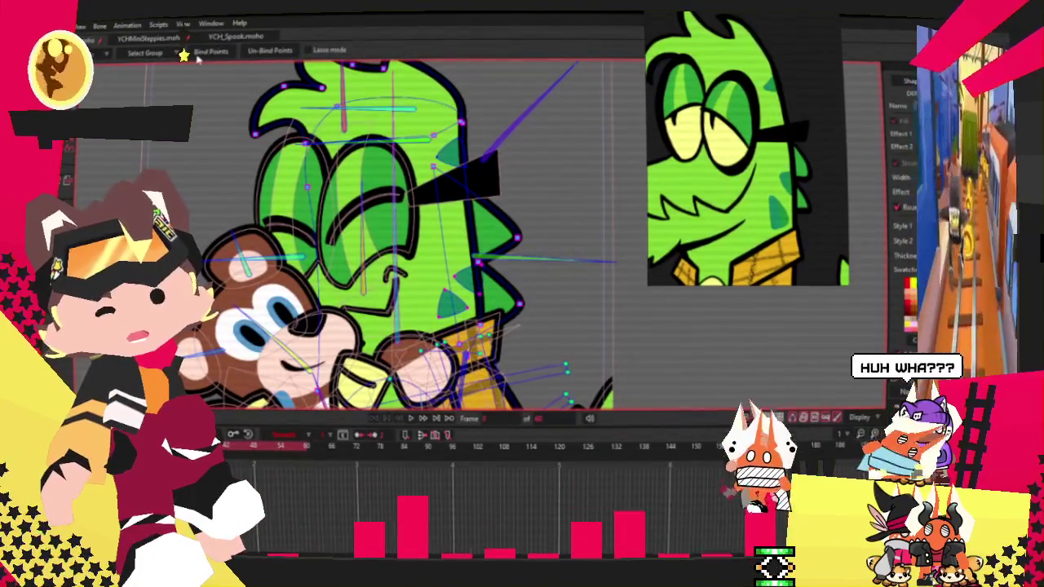
pyautogui.press('f')
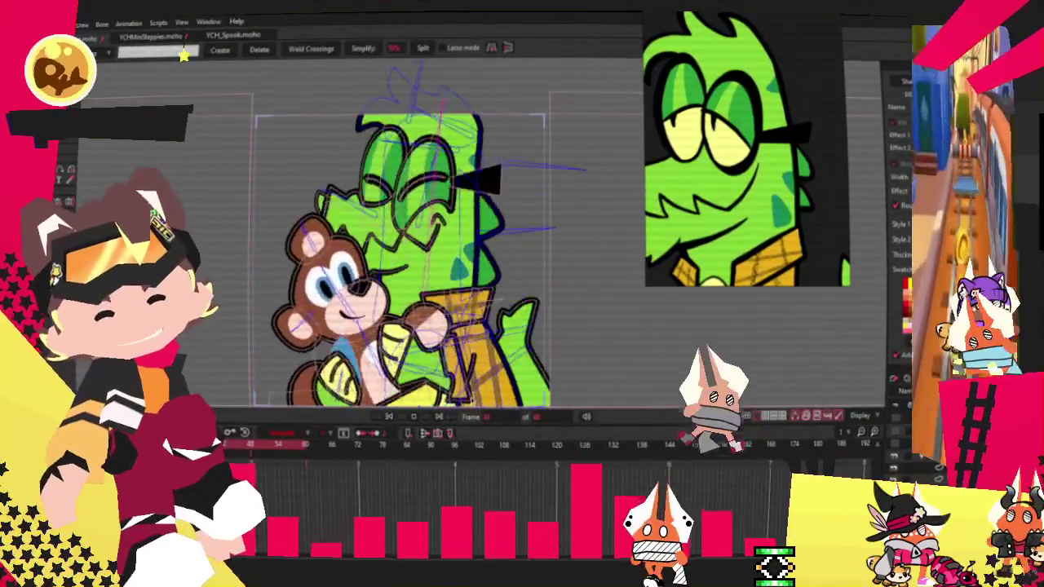
pyautogui.press('t')
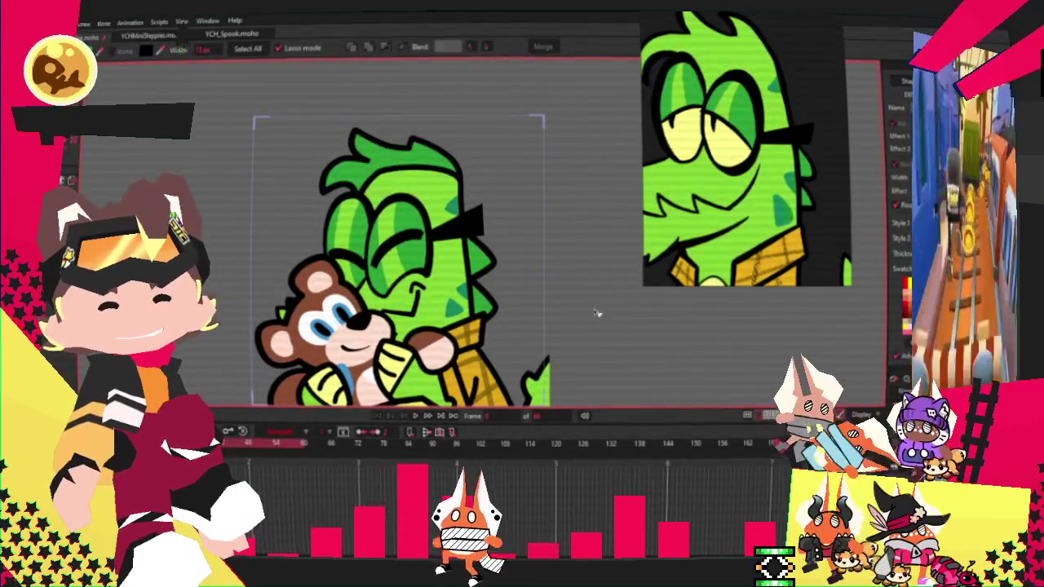
# - Drag the lower cheek spot's points up and to the left near the collar
pyautogui.scroll(3, 421, 165)
pyautogui.scroll(2, 421, 165)
pyautogui.press('t')
pyautogui.scroll(2, 472, 328)
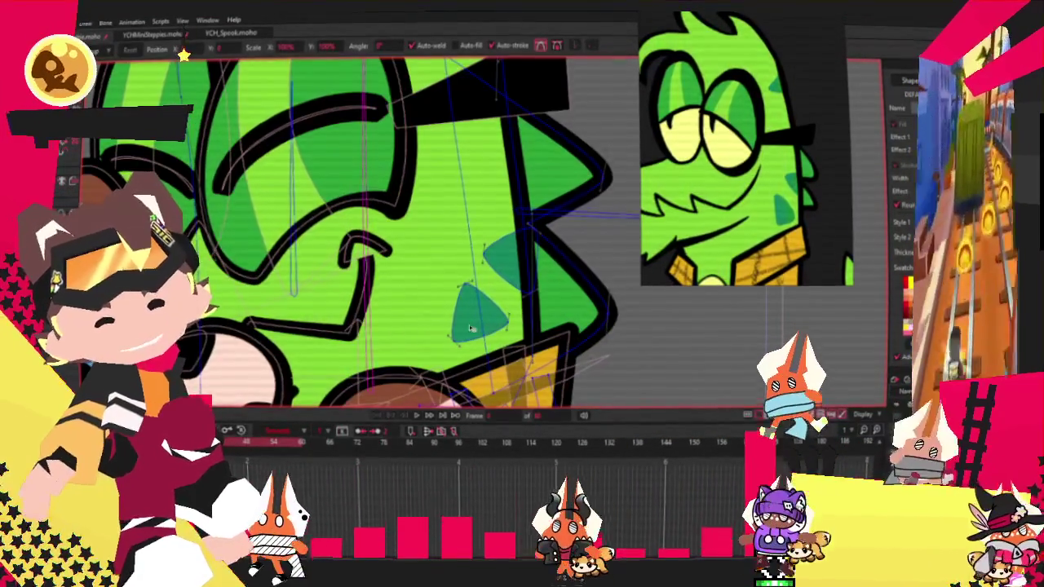
pyautogui.scroll(2, 471, 327)
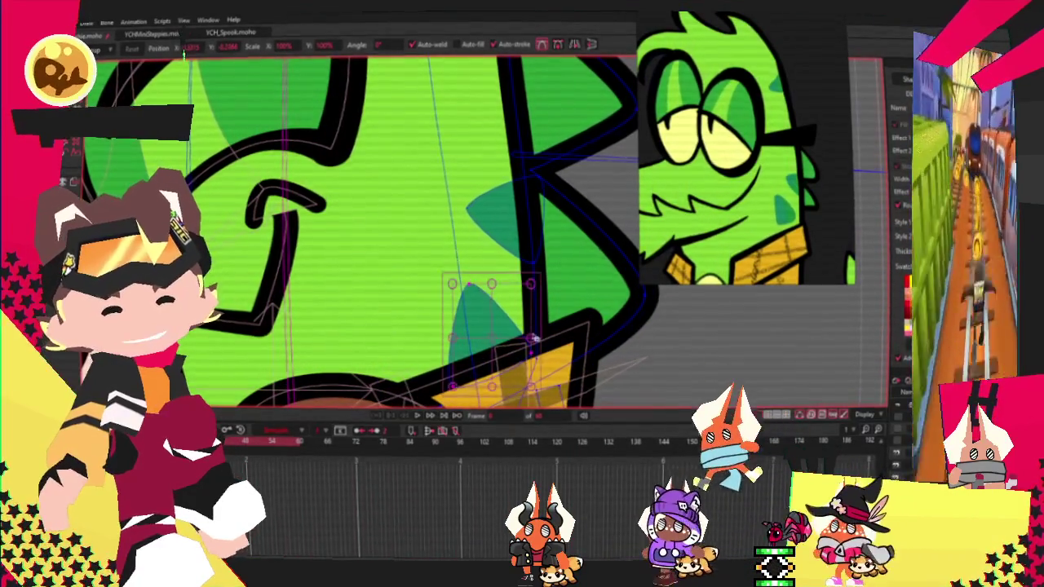
pyautogui.moveTo(469, 309); pyautogui.dragTo(458, 292)
pyautogui.moveTo(532, 327); pyautogui.dragTo(497, 331)
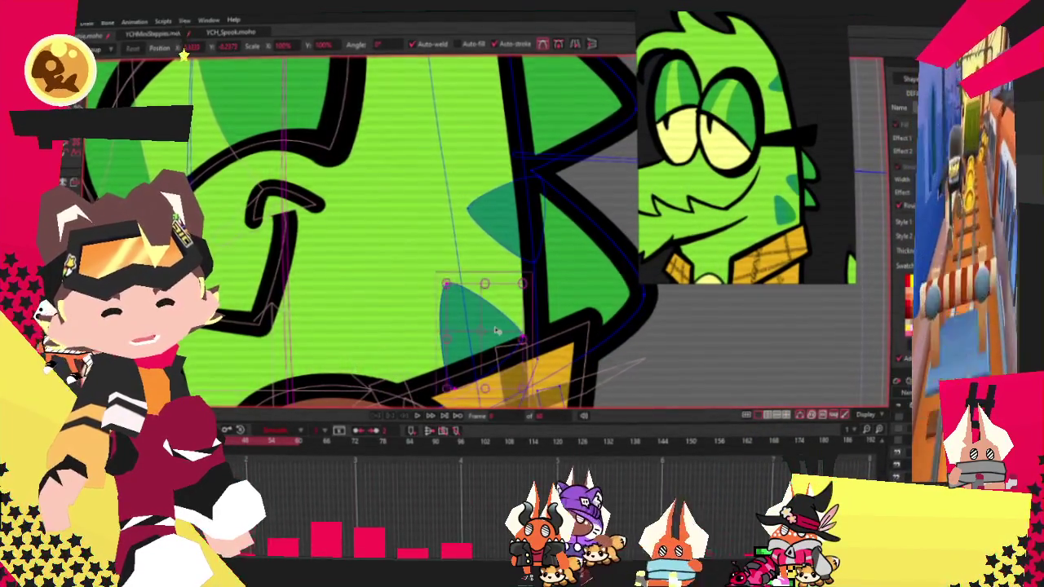
# - Play the animation to check the repositioned cheek spot
pyautogui.scroll(-2, 496, 330)
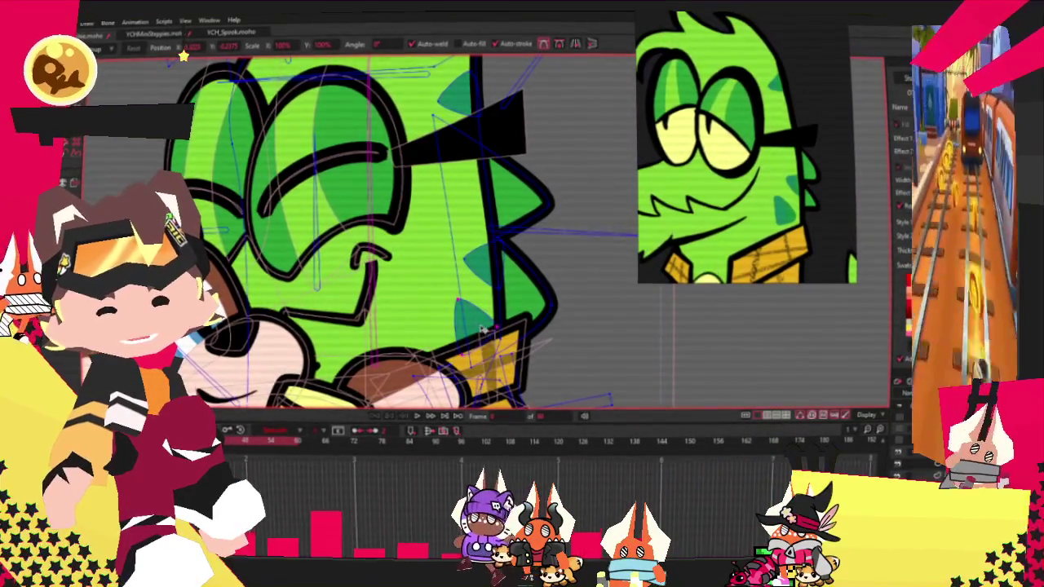
pyautogui.scroll(-3, 482, 330)
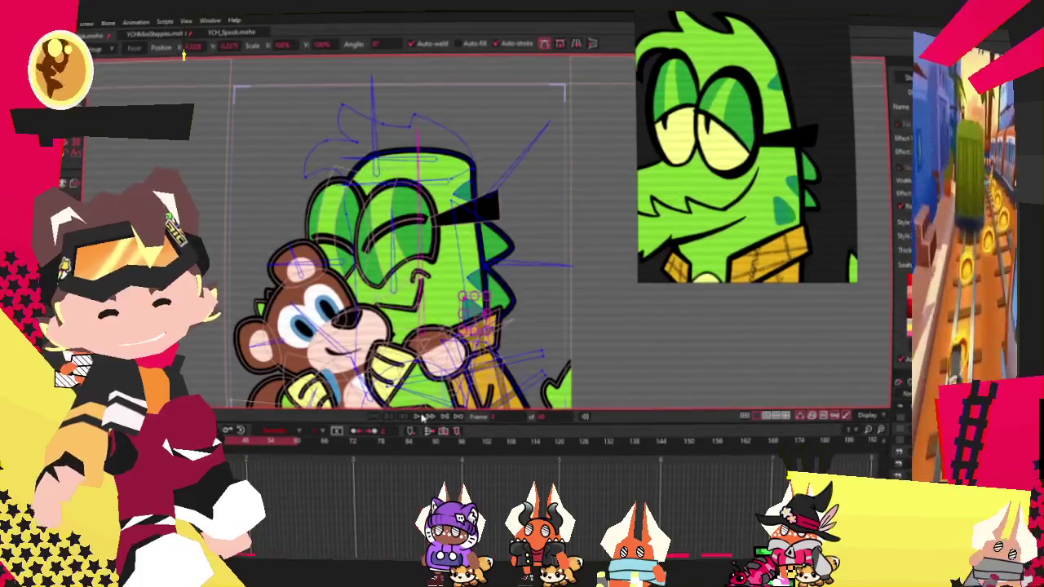
pyautogui.scroll(-3, 446, 220)
pyautogui.press('space')
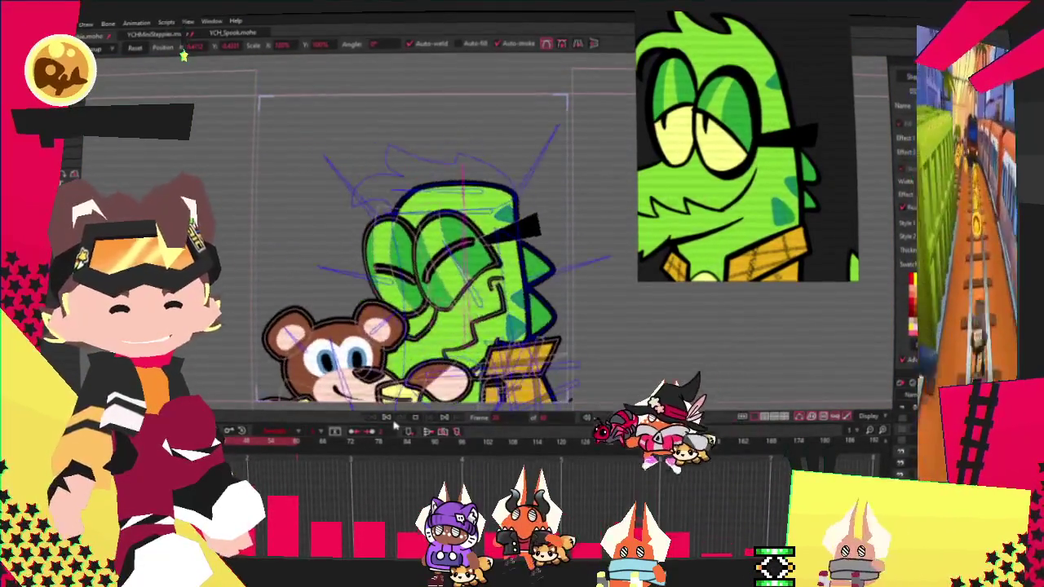
pyautogui.press('g')
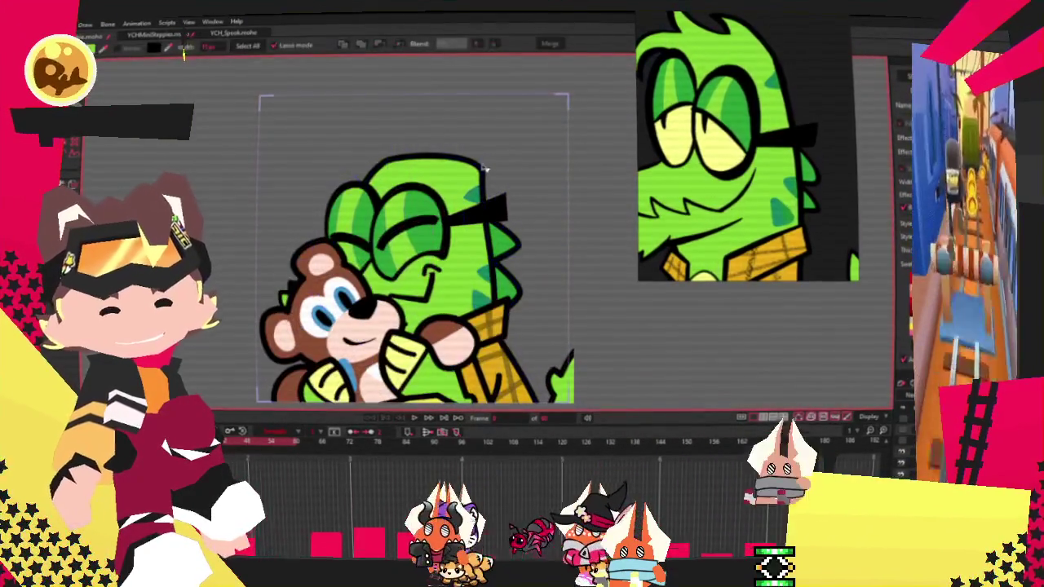
pyautogui.scroll(-2, 523, 172)
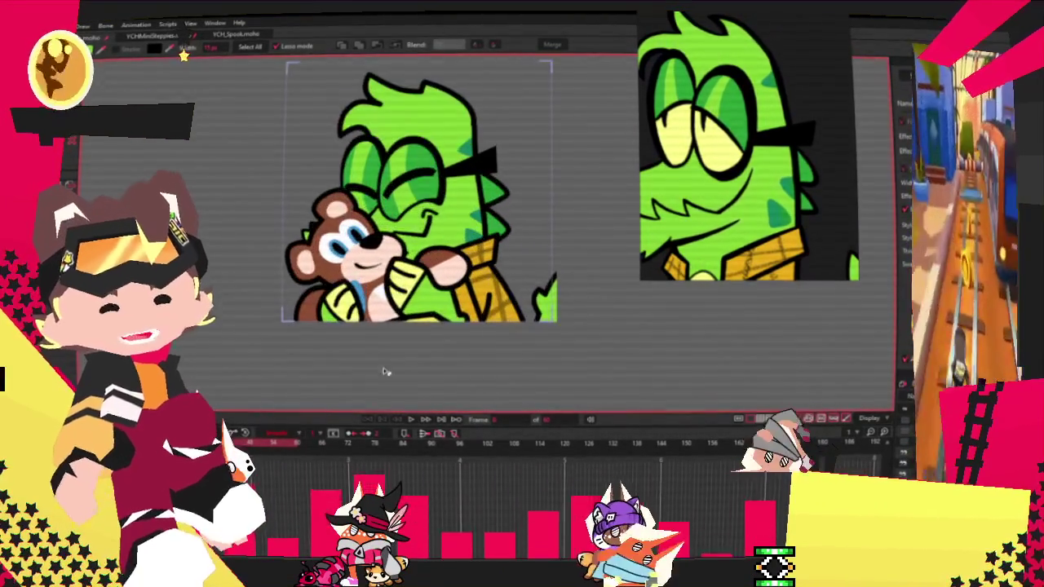
# - Play the finished hug animation to watch the head tilt with the dark green cheek spots
pyautogui.click(411, 420)
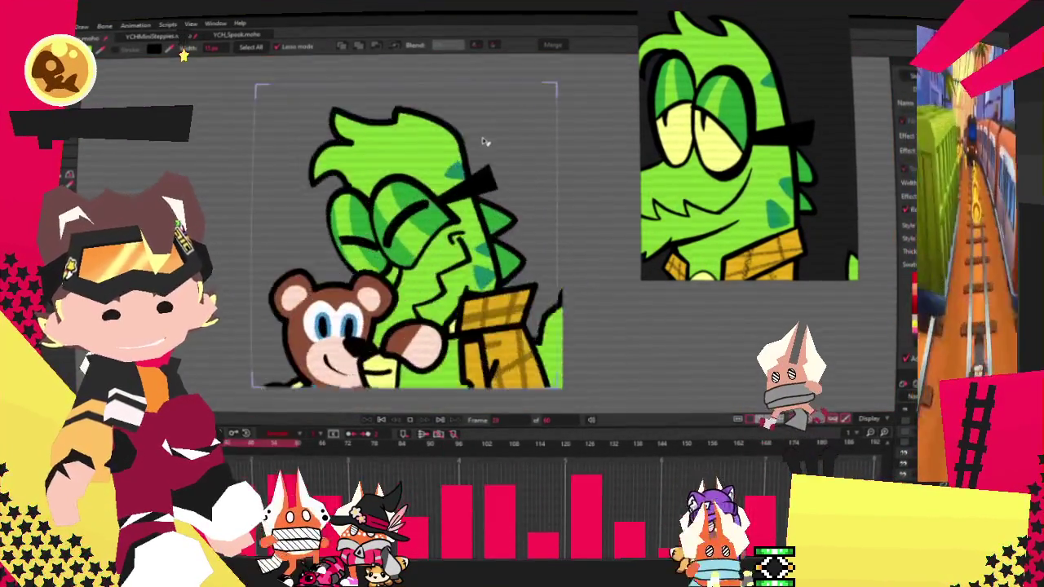